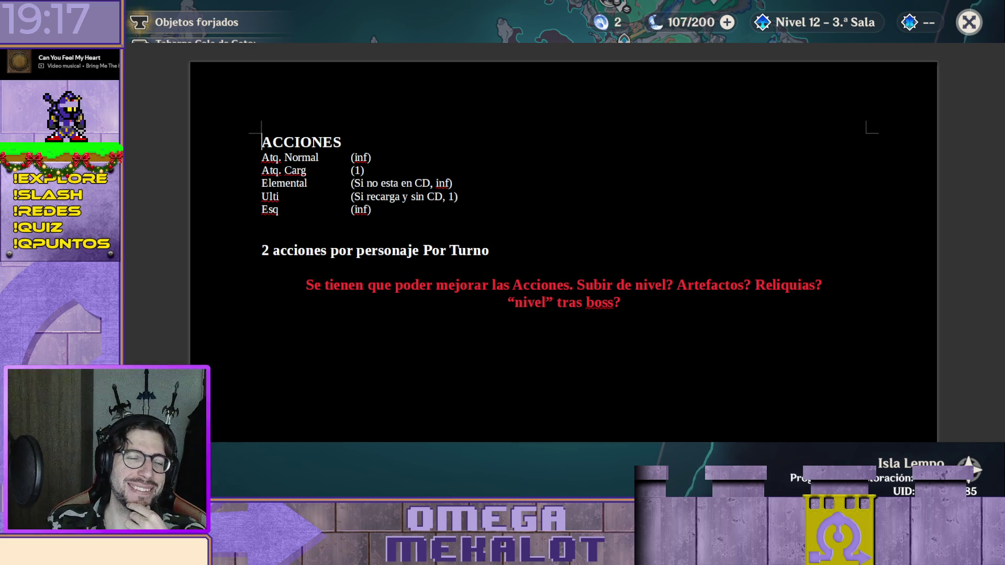
pyautogui.scroll(-5, 704, 178)
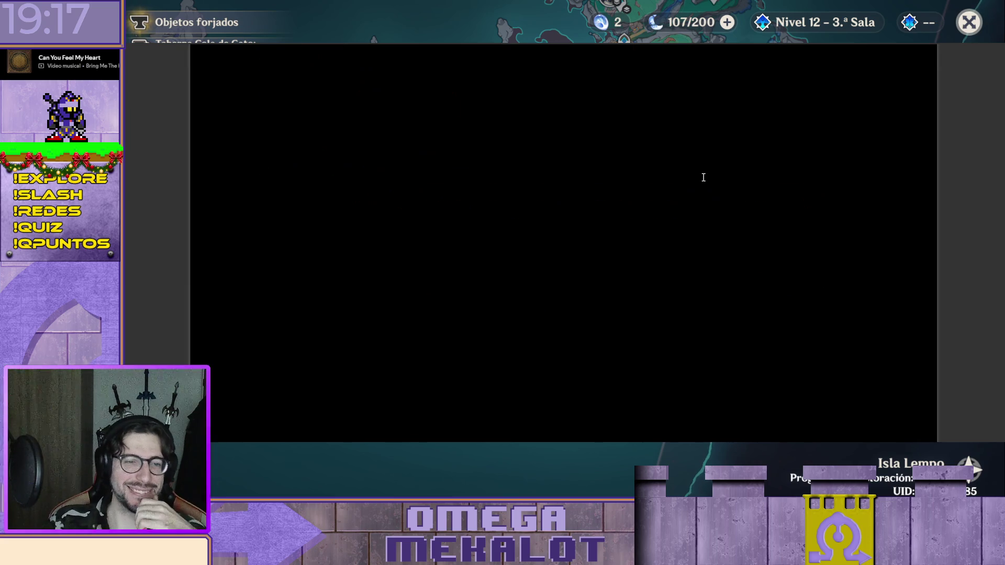
pyautogui.scroll(-5, 699, 189)
pyautogui.scroll(-2, 703, 220)
pyautogui.scroll(-1, 705, 241)
pyautogui.scroll(-1, 707, 249)
pyautogui.scroll(-2, 719, 253)
pyautogui.scroll(-2, 722, 256)
pyautogui.scroll(-5, 727, 259)
pyautogui.scroll(-4, 727, 259)
pyautogui.scroll(-6, 726, 259)
pyautogui.scroll(-6, 726, 259)
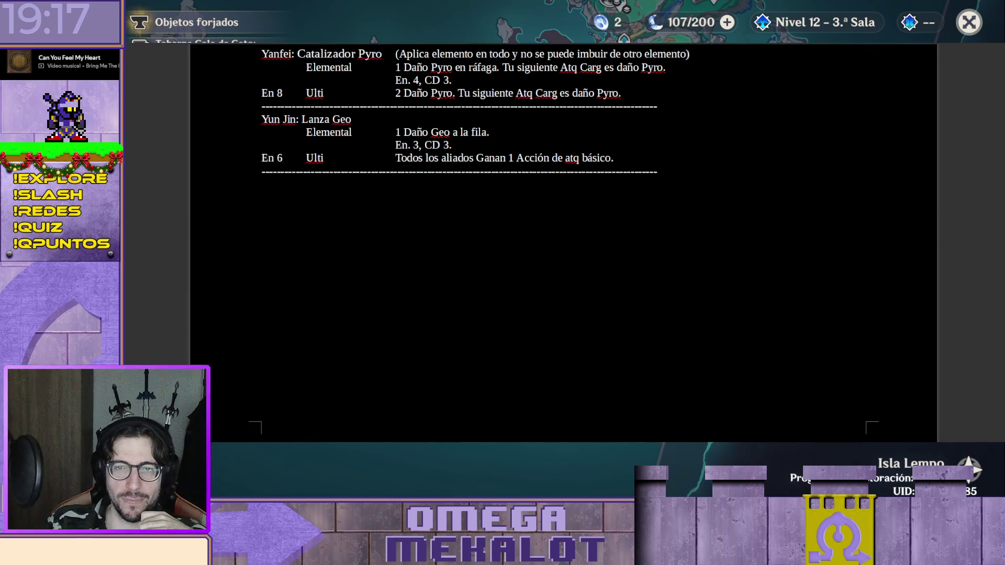
pyautogui.scroll(-2, 564, 239)
pyautogui.scroll(-5, 564, 239)
pyautogui.scroll(-5, 564, 240)
pyautogui.scroll(-5, 564, 240)
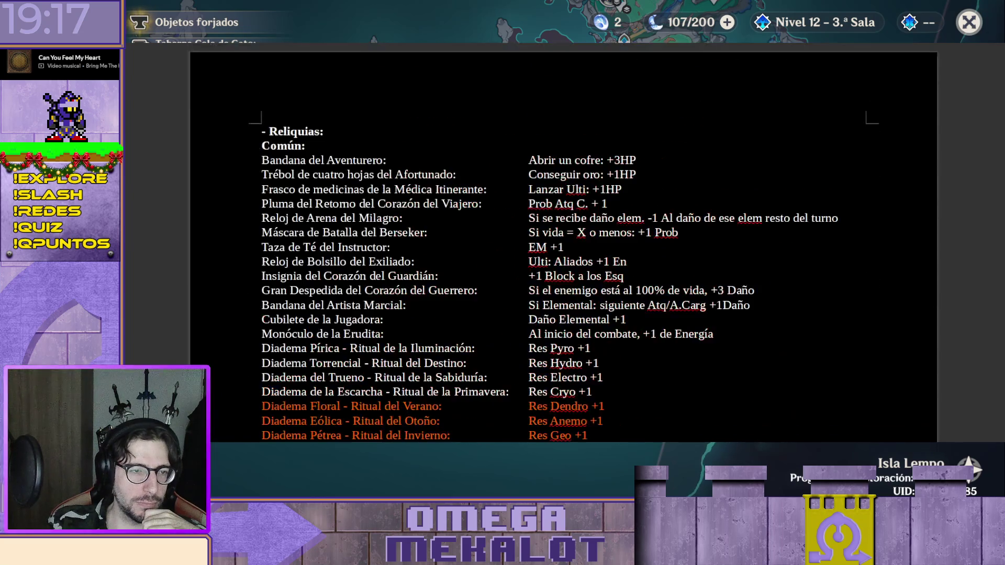
pyautogui.scroll(-3, 649, 235)
pyautogui.scroll(-1, 649, 235)
pyautogui.scroll(-5, 649, 235)
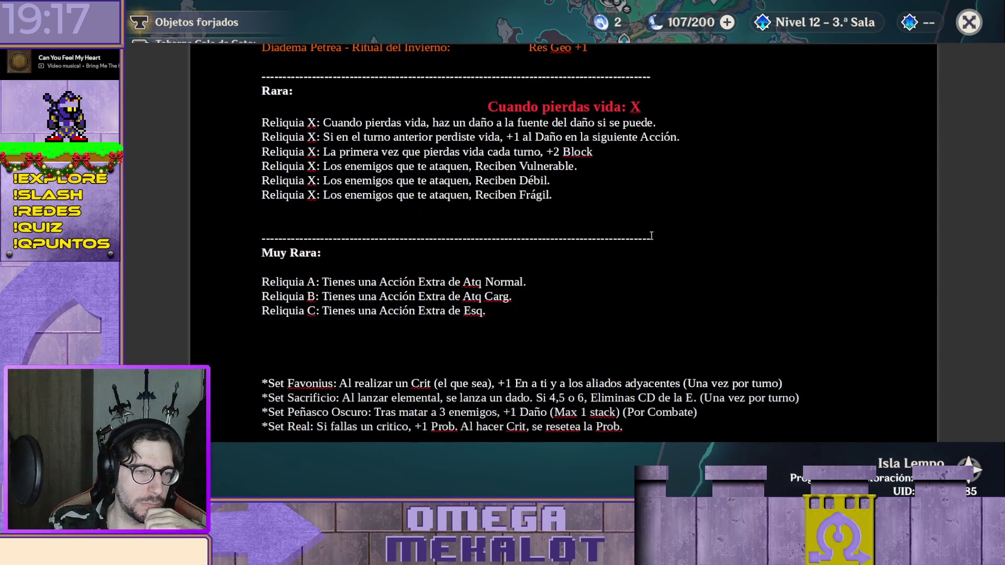
# Delete the red 'Cuando pierdas vida: X' heading and move the cursor after 'Frágil.'
pyautogui.tripleClick(565, 105)
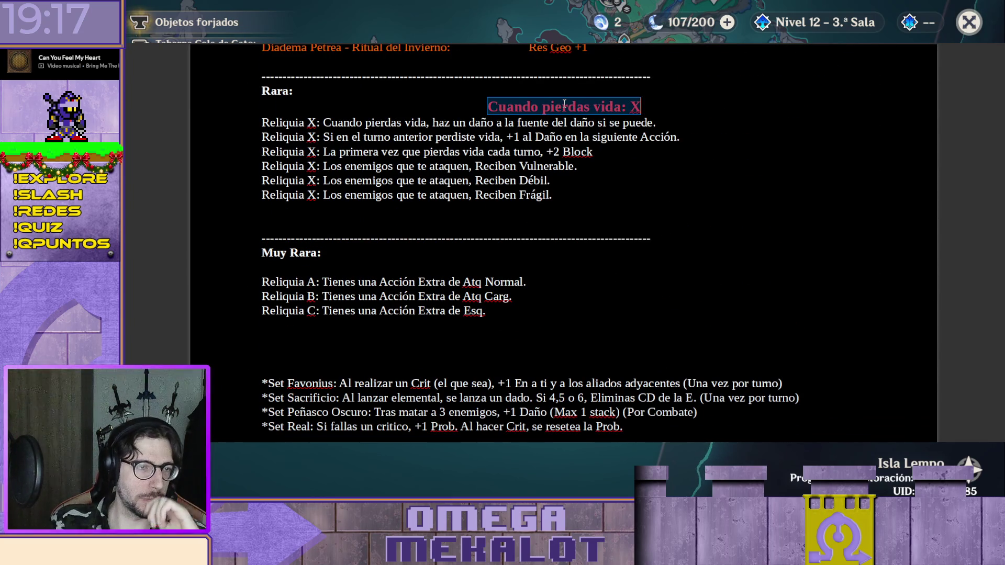
pyautogui.press('BackSpace')
pyautogui.press('BackSpace')
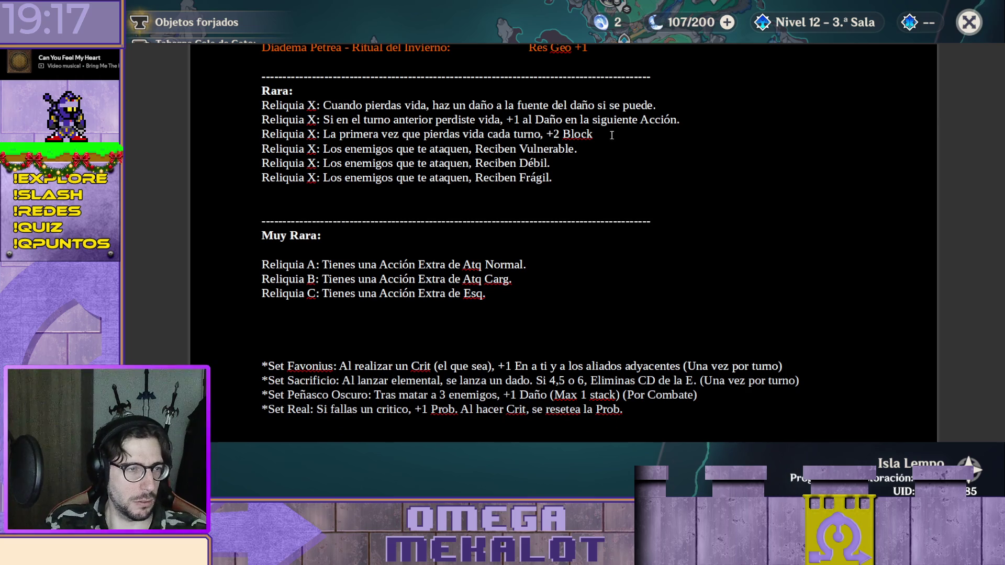
pyautogui.click(587, 179)
pyautogui.scroll(-3, 658, 162)
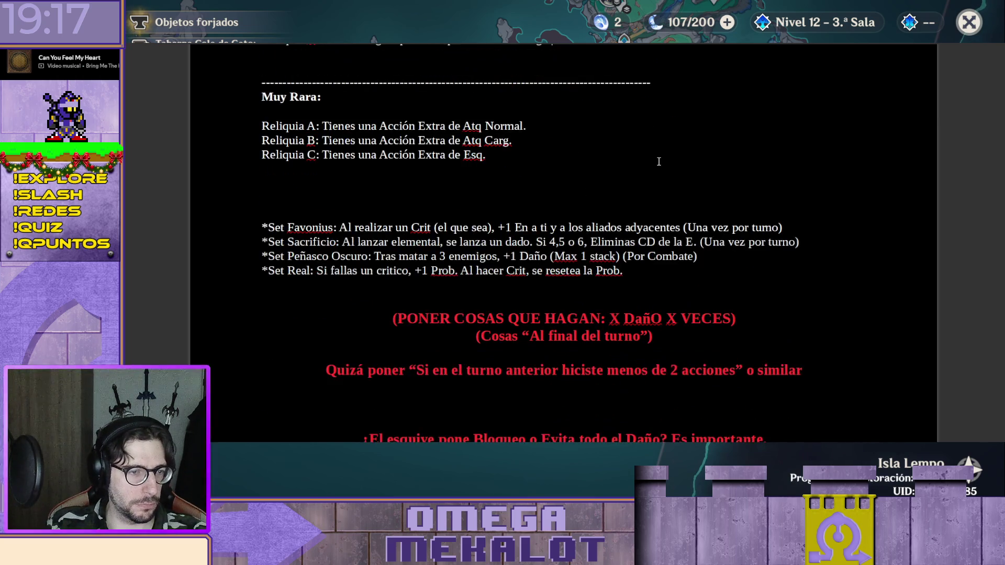
pyautogui.scroll(-2, 657, 161)
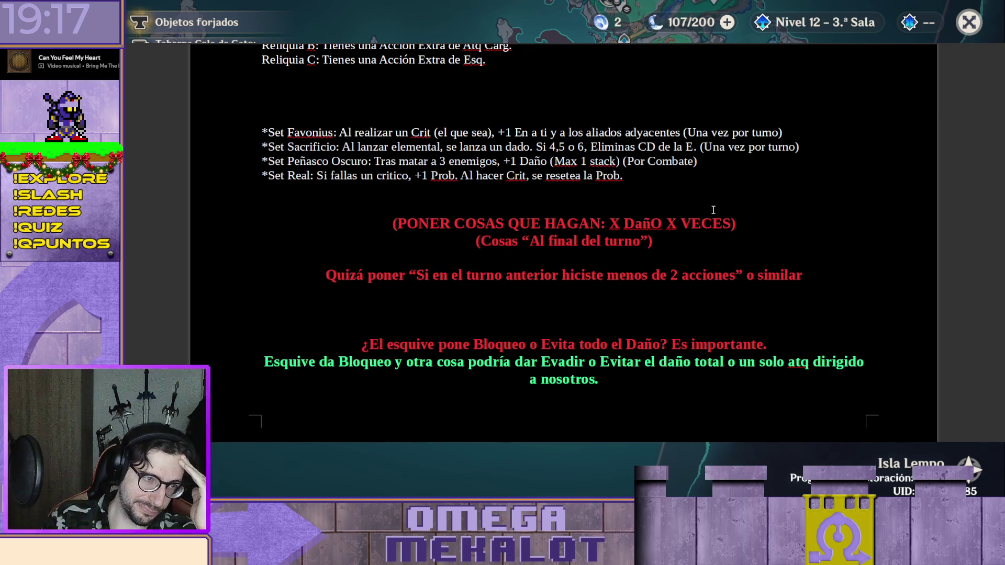
pyautogui.scroll(3, 712, 211)
pyautogui.scroll(2, 845, 297)
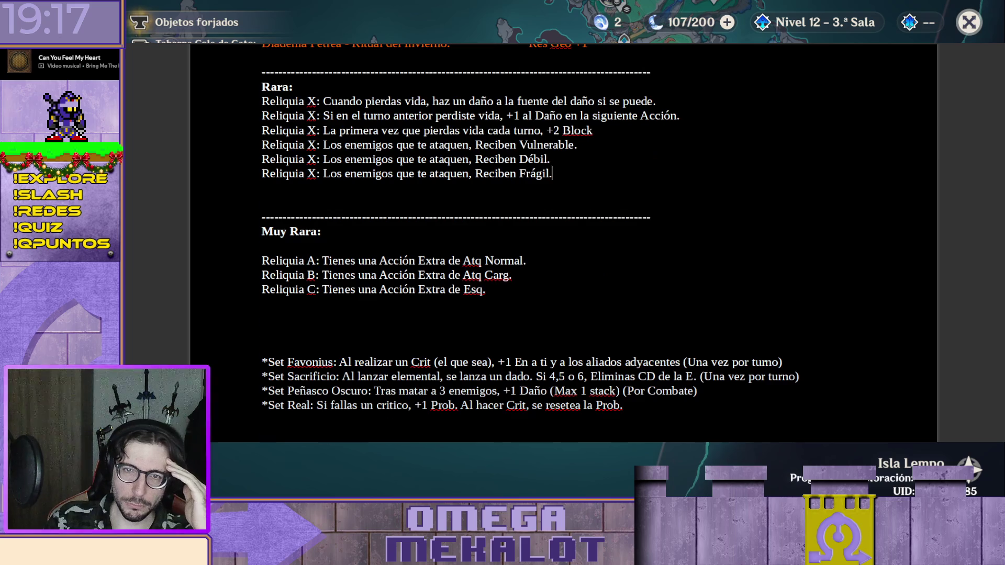
pyautogui.scroll(10, 749, 255)
pyautogui.scroll(5, 748, 255)
pyautogui.scroll(5, 749, 256)
pyautogui.scroll(5, 749, 256)
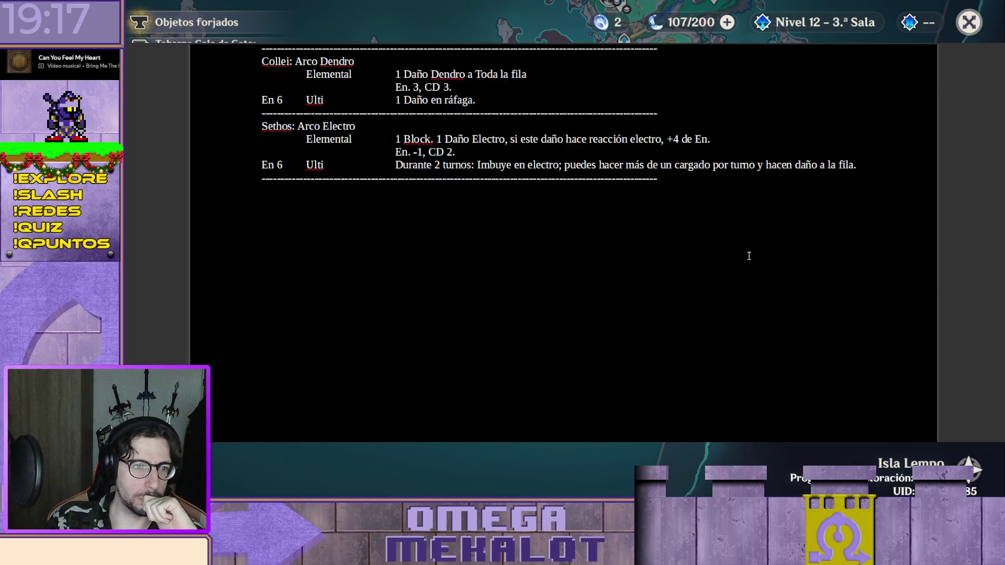
pyautogui.scroll(5, 748, 255)
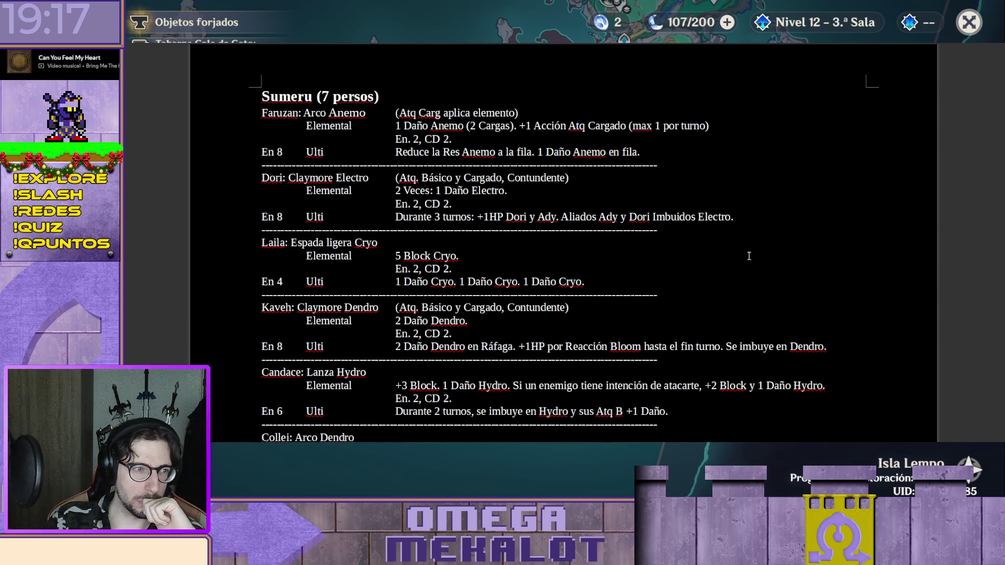
pyautogui.scroll(-2, 748, 255)
pyautogui.scroll(-2, 752, 249)
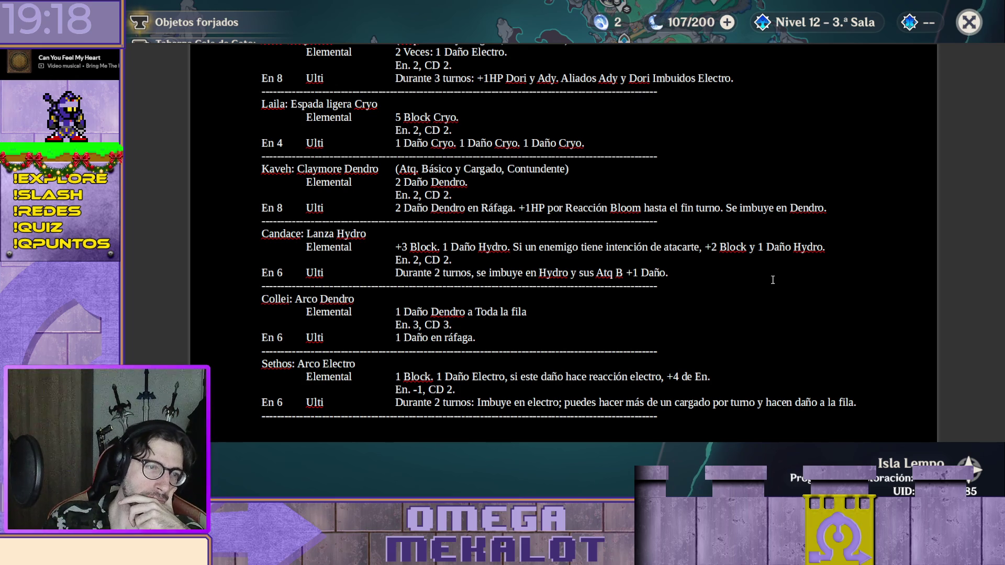
pyautogui.scroll(3, 777, 262)
pyautogui.scroll(5, 777, 262)
pyautogui.scroll(5, 776, 259)
pyautogui.scroll(3, 777, 260)
pyautogui.scroll(5, 777, 260)
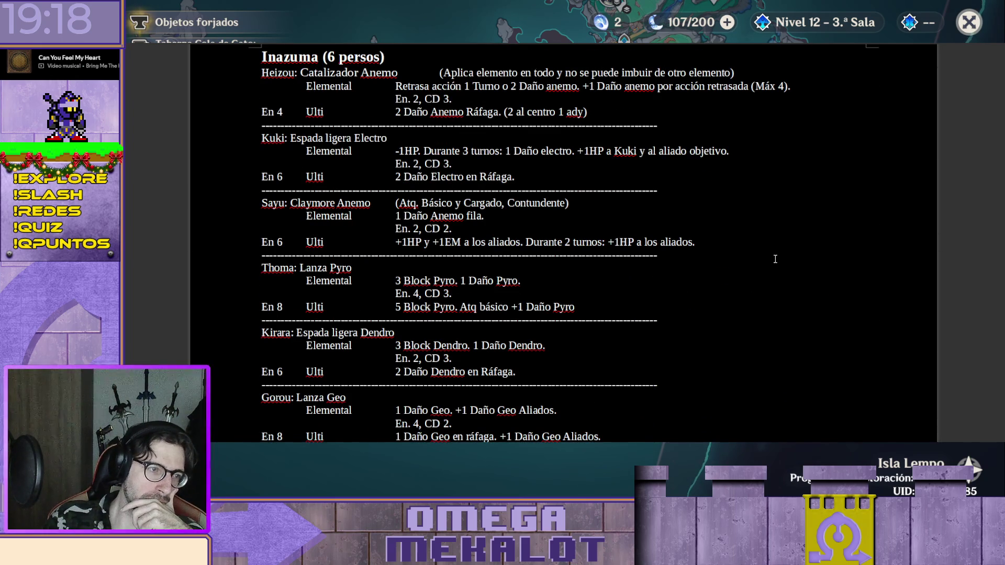
pyautogui.scroll(-1, 775, 260)
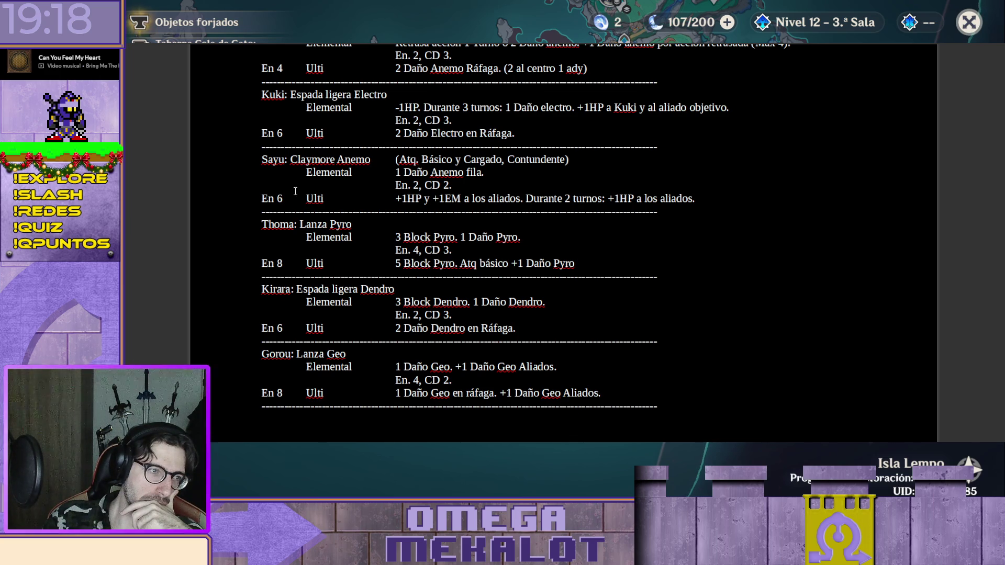
pyautogui.scroll(-3, 250, 224)
pyautogui.scroll(5, 259, 228)
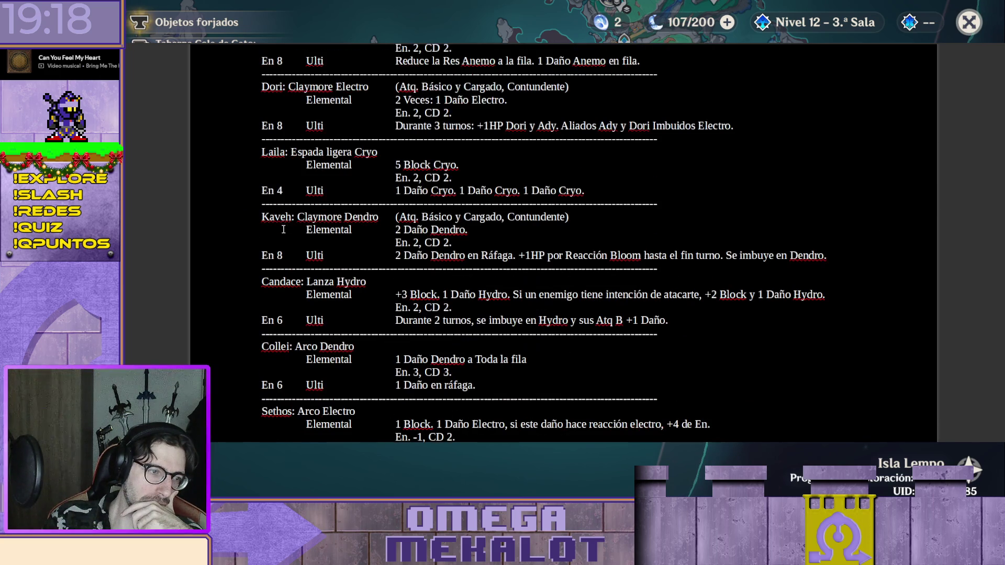
pyautogui.scroll(2, 738, 286)
pyautogui.scroll(5, 715, 269)
pyautogui.scroll(5, 715, 269)
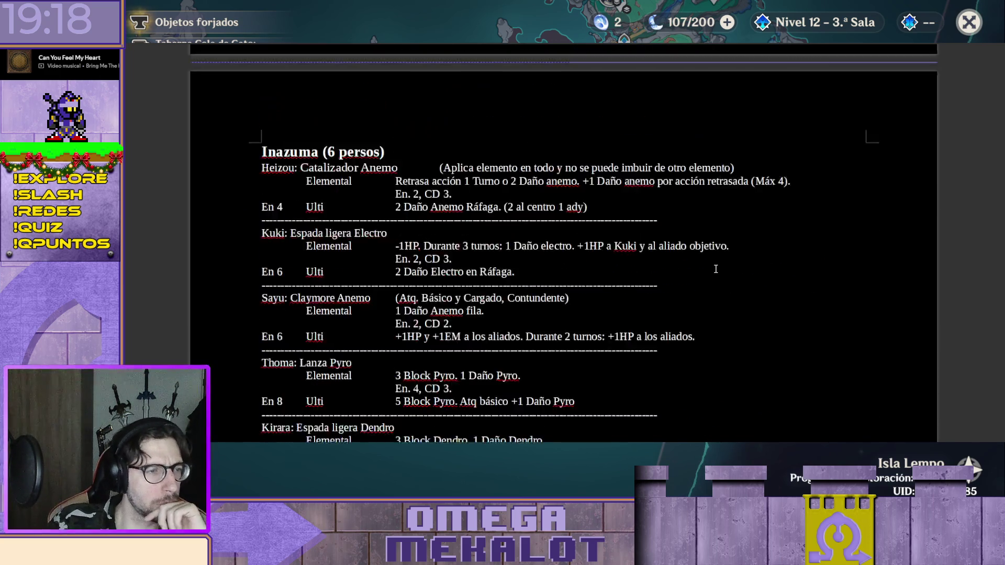
pyautogui.scroll(5, 715, 268)
pyautogui.scroll(1, 589, 244)
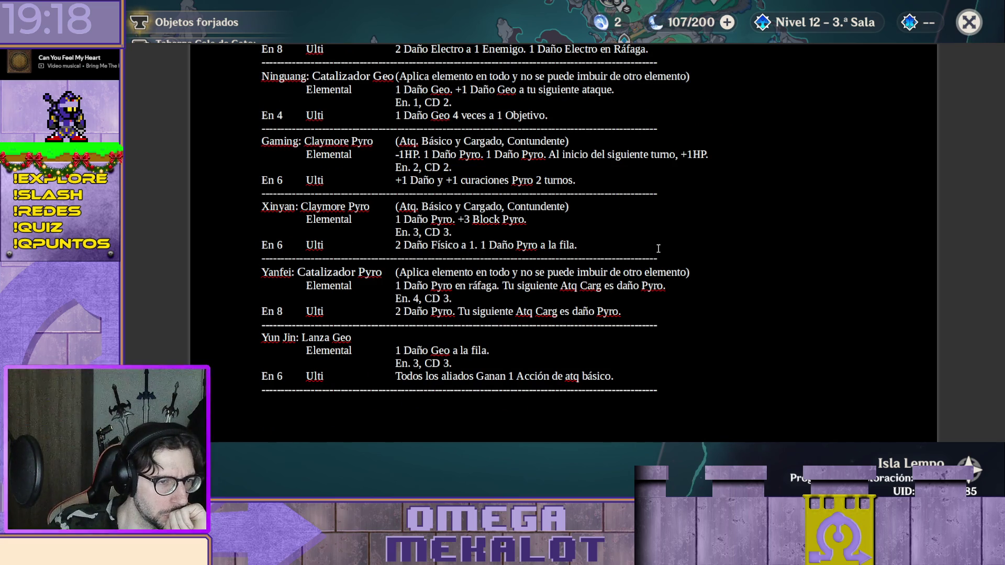
pyautogui.scroll(1, 694, 244)
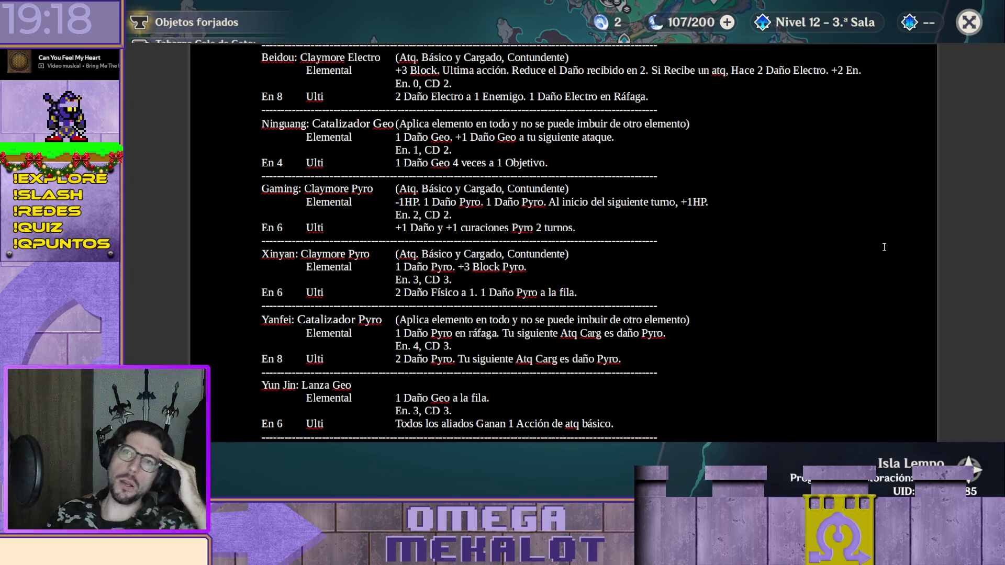
pyautogui.scroll(-5, 897, 219)
pyautogui.scroll(-5, 843, 224)
pyautogui.scroll(-5, 857, 202)
pyautogui.scroll(-5, 835, 241)
pyautogui.scroll(-5, 826, 259)
pyautogui.scroll(-5, 707, 256)
pyautogui.scroll(-5, 767, 259)
pyautogui.scroll(-5, 769, 265)
pyautogui.scroll(-3, 773, 266)
pyautogui.scroll(-5, 776, 265)
pyautogui.scroll(-5, 777, 266)
pyautogui.scroll(-5, 778, 262)
pyautogui.scroll(-5, 782, 253)
pyautogui.scroll(-3, 784, 236)
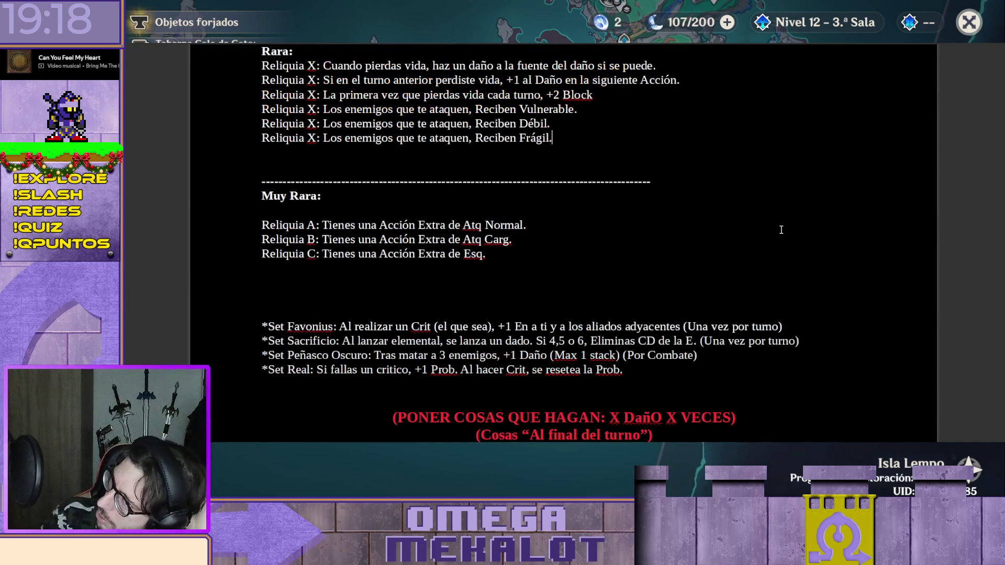
pyautogui.scroll(-1, 783, 226)
pyautogui.scroll(-5, 790, 228)
pyautogui.scroll(4, 797, 225)
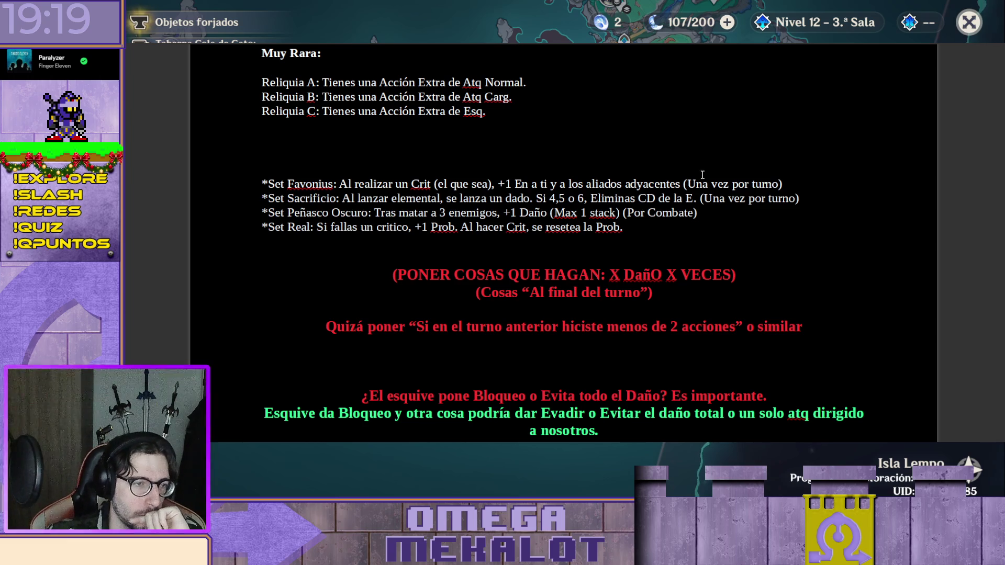
pyautogui.scroll(-1, 698, 162)
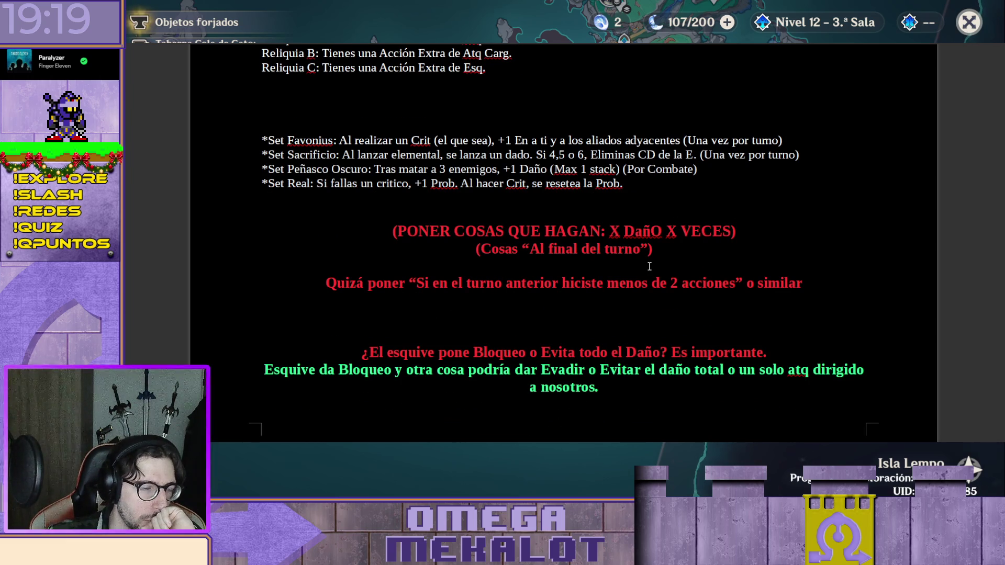
pyautogui.scroll(4, 649, 267)
pyautogui.scroll(2, 644, 270)
pyautogui.scroll(3, 631, 283)
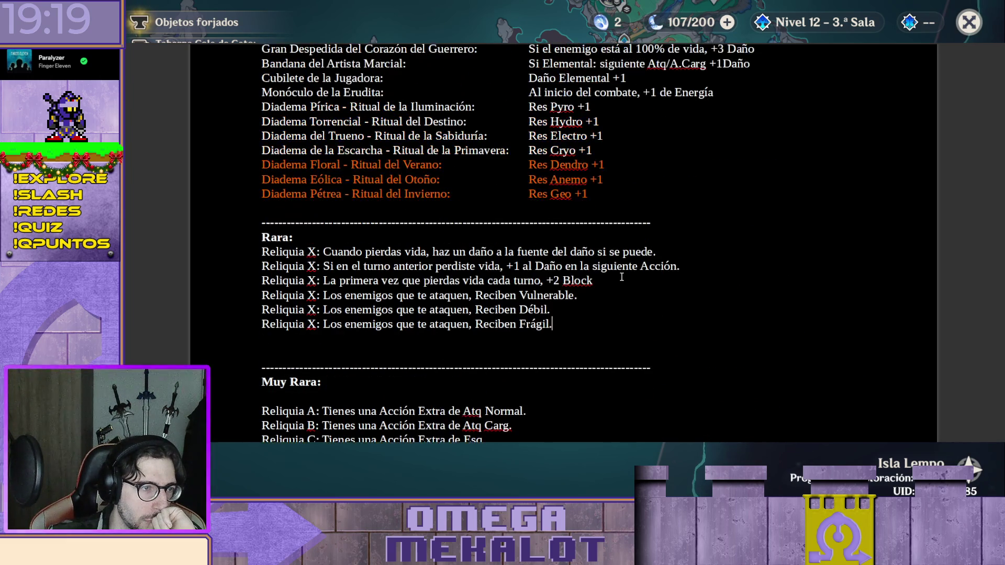
pyautogui.scroll(-3, 622, 276)
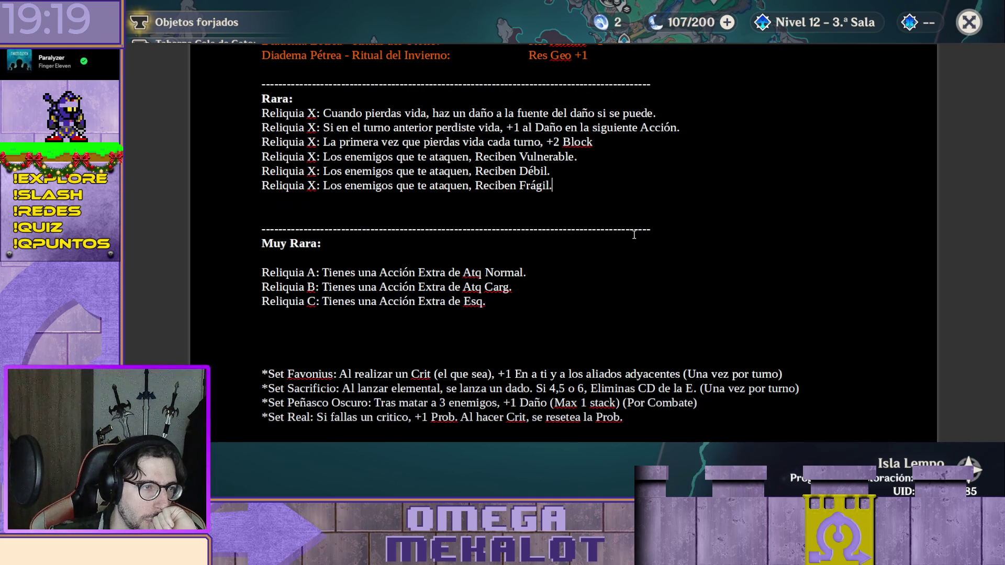
# Draft 'Reliquia X: Al inicio del tu…' on the empty line below Reliquia C
pyautogui.click(563, 309)
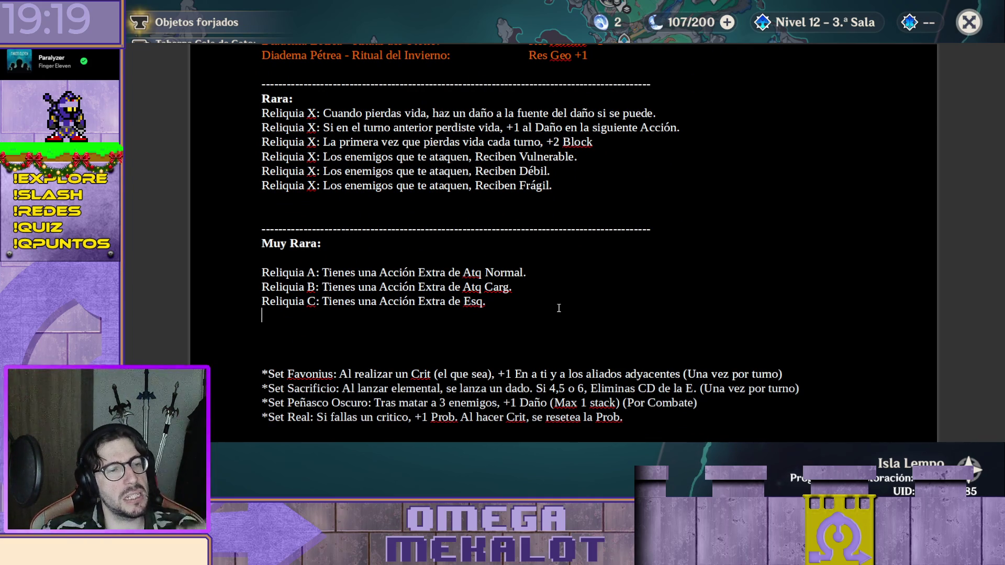
pyautogui.write('Reliquia X: T')
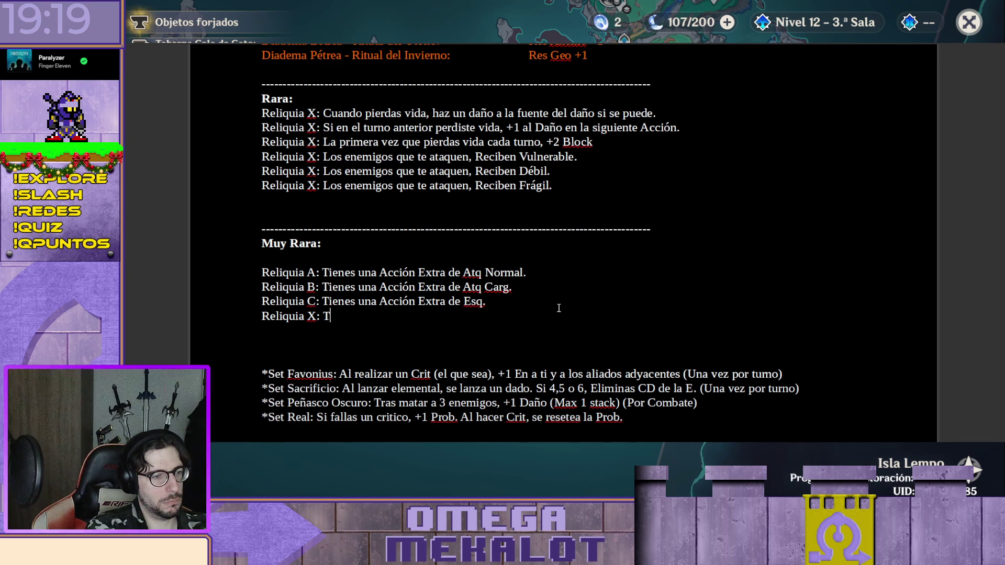
pyautogui.press('BackSpace')
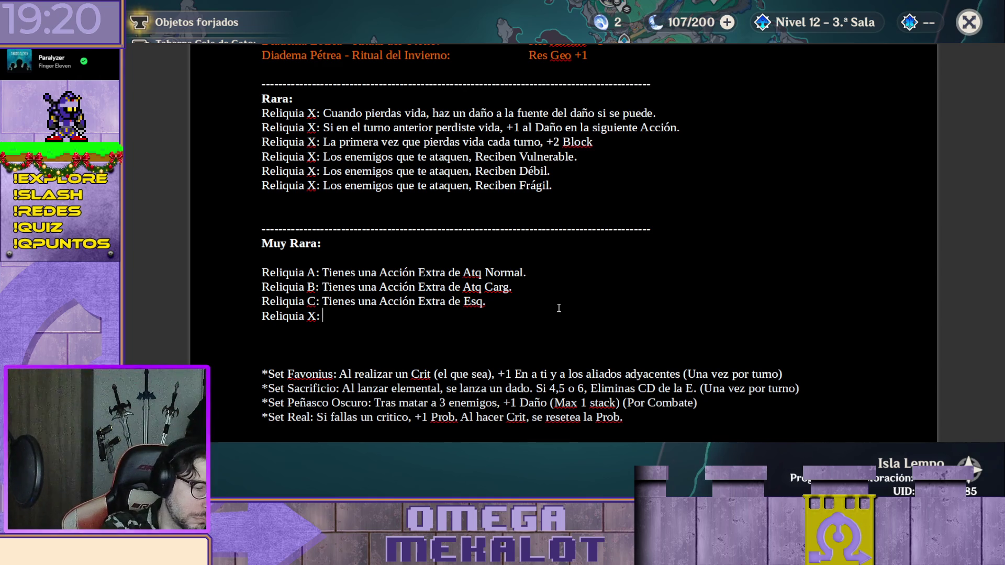
pyautogui.write('Al ')
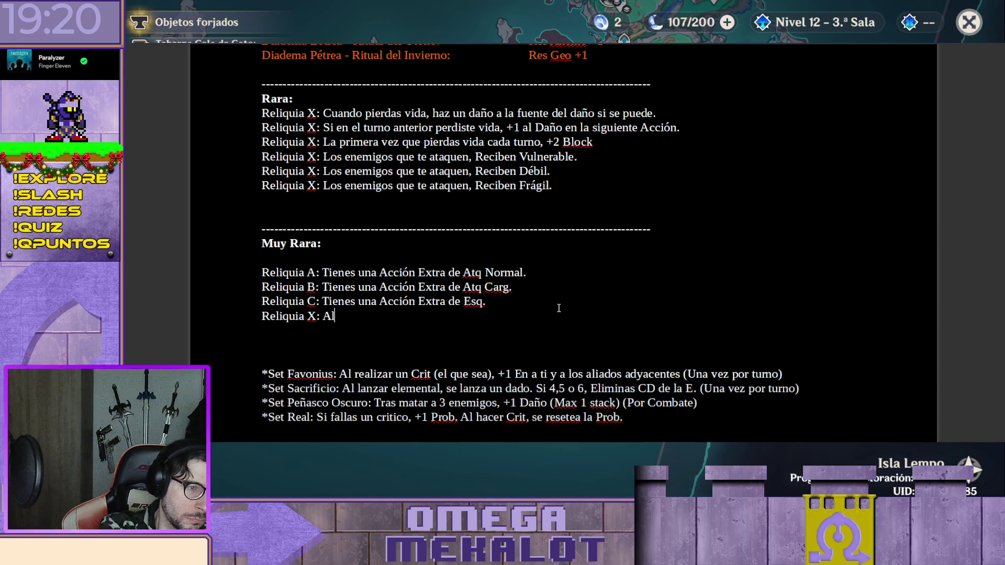
pyautogui.write('inicio del turno')
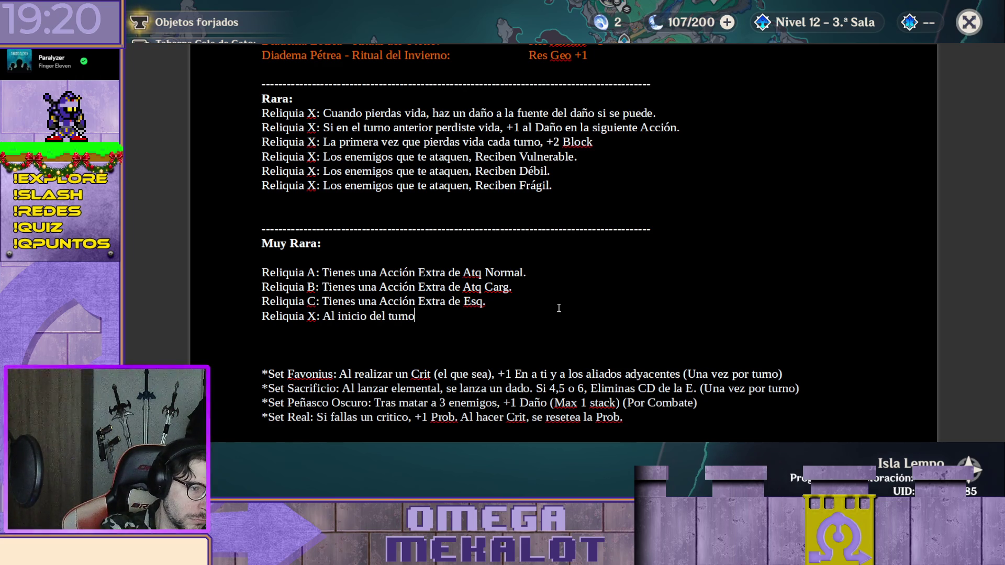
pyautogui.press('BackSpace')
pyautogui.press('BackSpace')
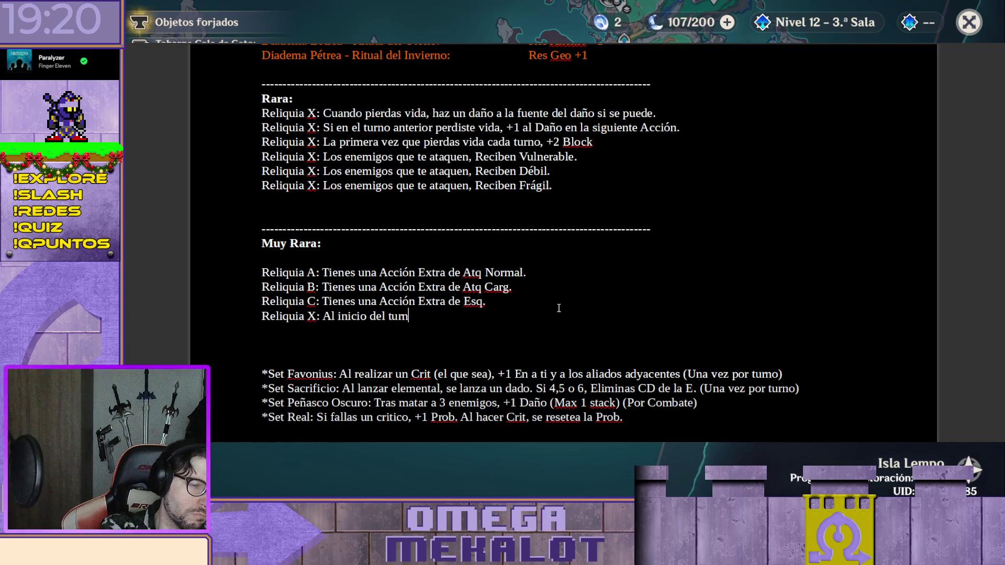
# Rewrite the effect as 'Tras usal la Ulti, tu siguiente Art Normal se hace 2 veces.'
pyautogui.press('BackSpace')
pyautogui.press('BackSpace')
pyautogui.press('BackSpace')
pyautogui.press('BackSpace')
pyautogui.press('BackSpace')
pyautogui.press('BackSpace')
pyautogui.press('BackSpace')
pyautogui.press('BackSpace')
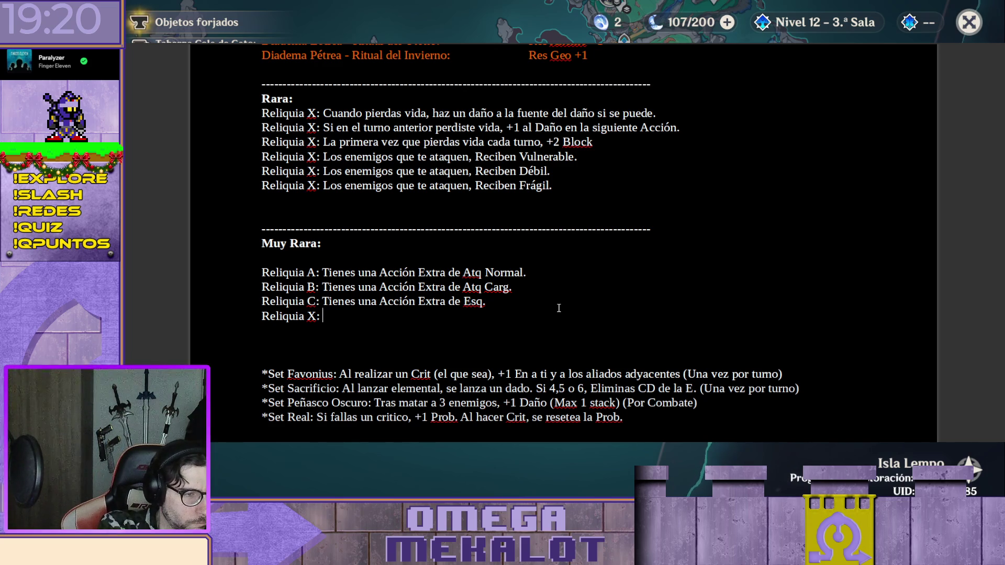
pyautogui.write('Tras usal ')
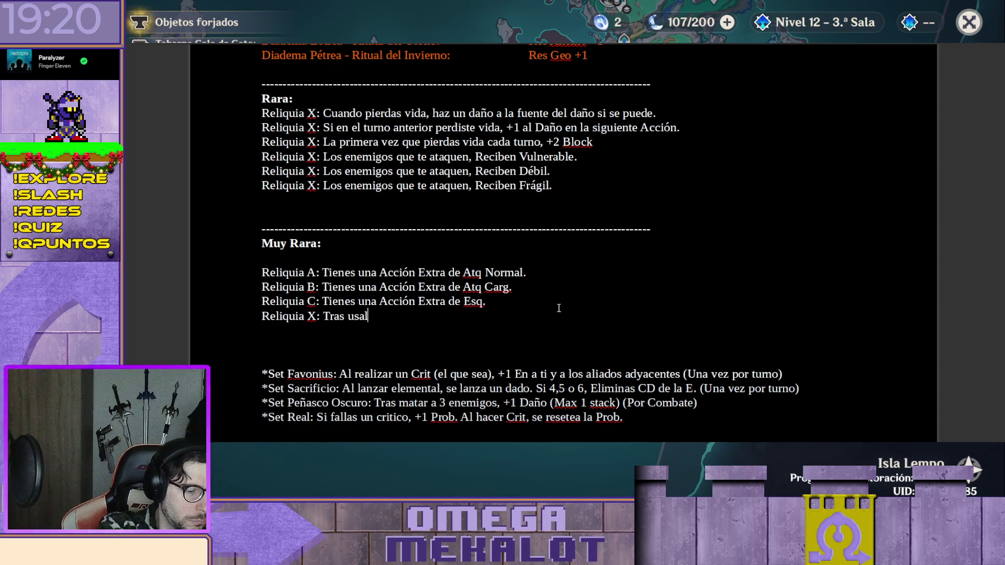
pyautogui.write('la Ulti, ')
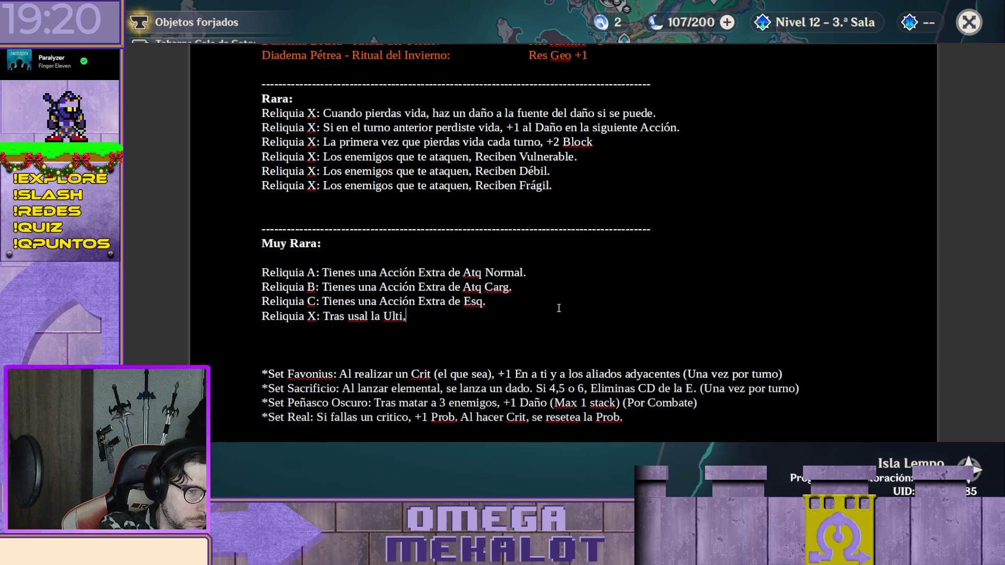
pyautogui.write('tu siguiente Art ')
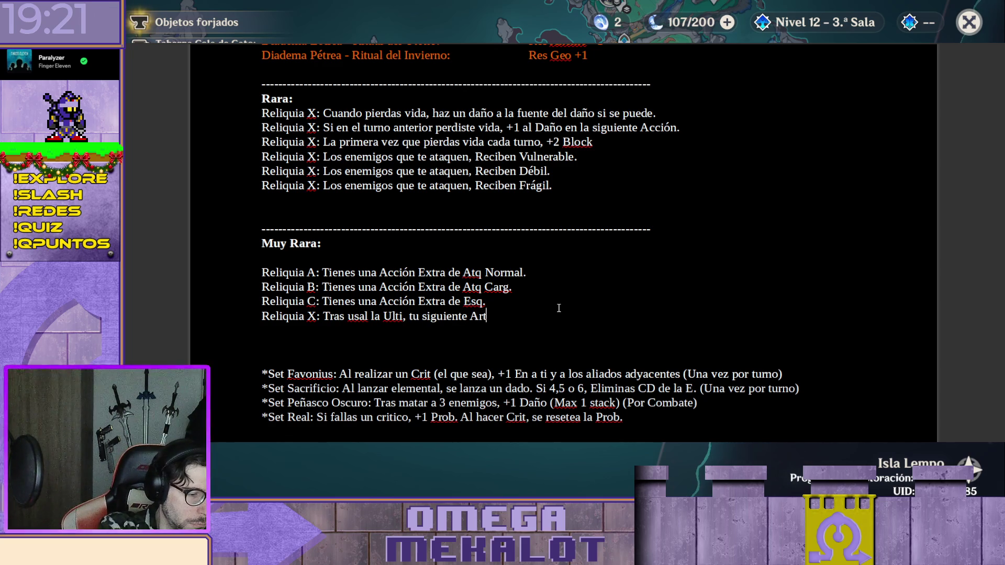
pyautogui.write('Normal s')
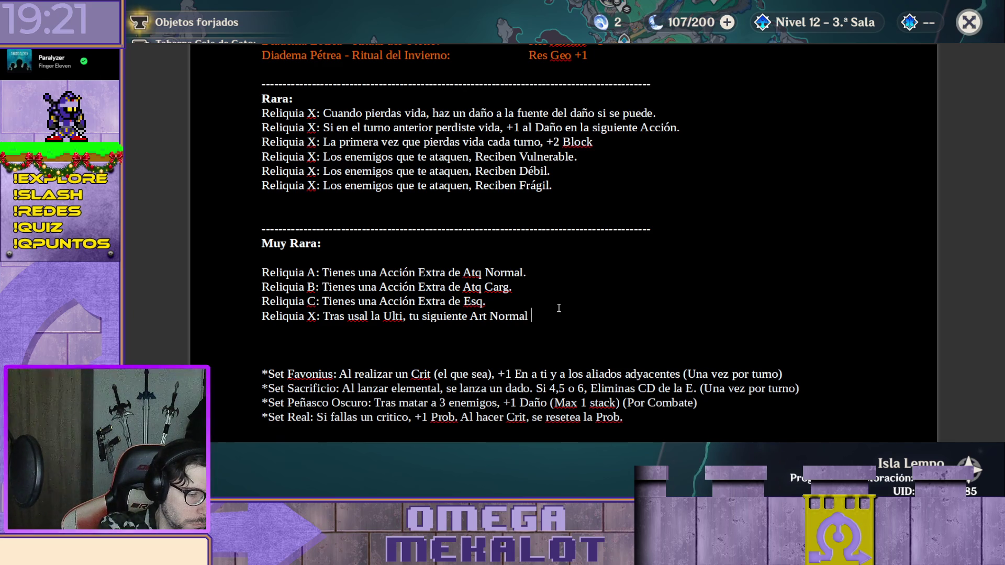
pyautogui.write('e ')
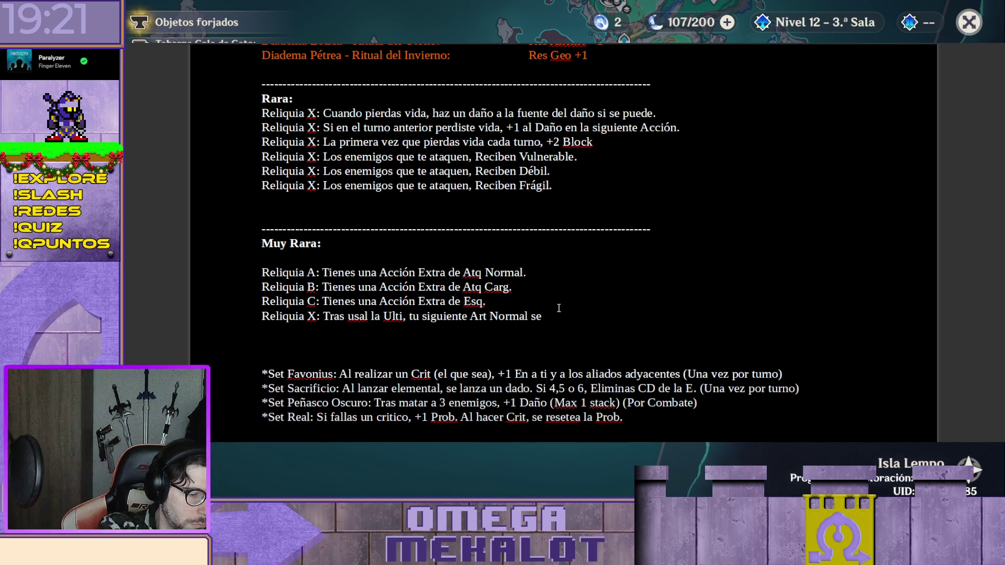
pyautogui.write('hace 2 veces')
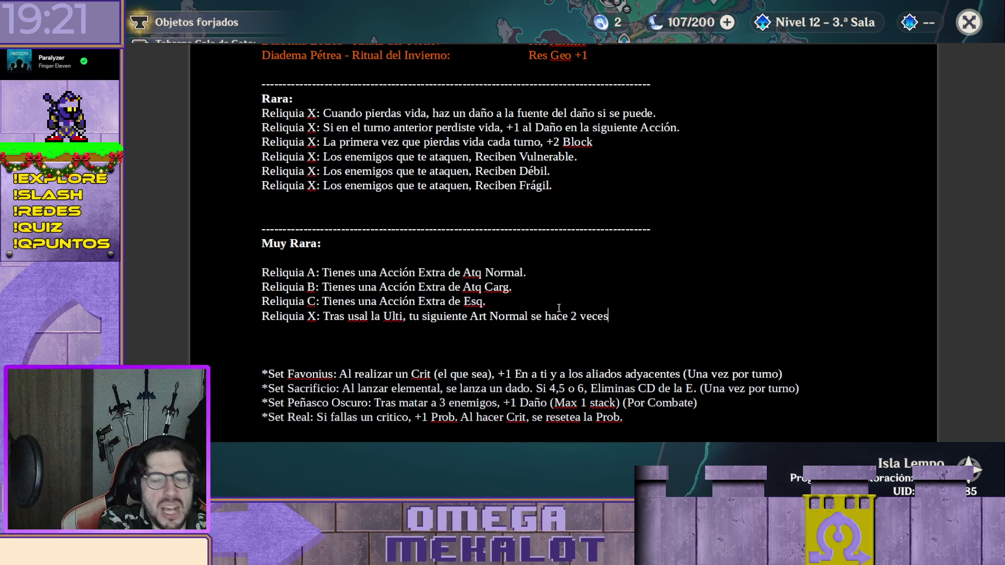
pyautogui.write('.')
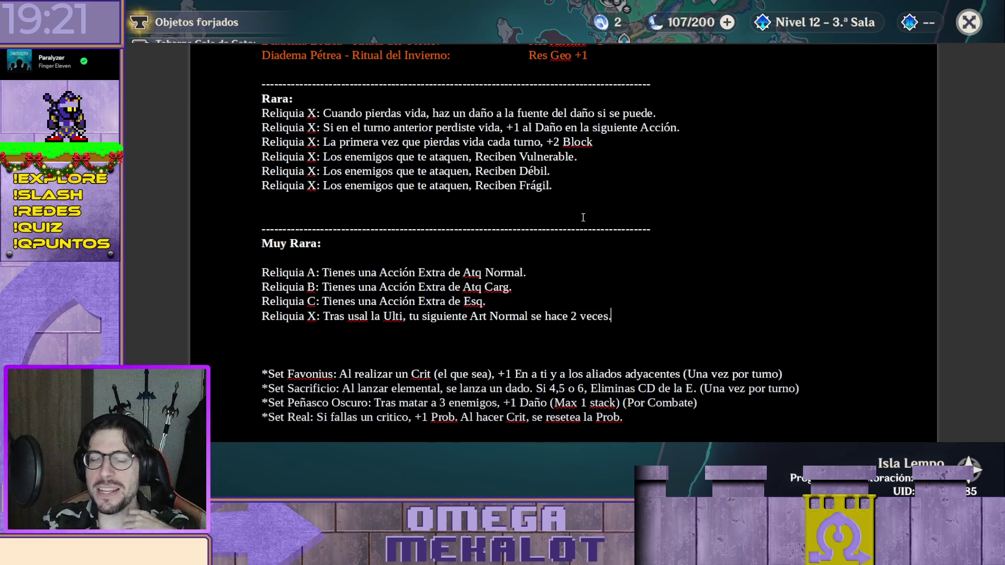
pyautogui.scroll(-1, 583, 217)
pyautogui.scroll(-1, 595, 211)
pyautogui.scroll(-1, 611, 224)
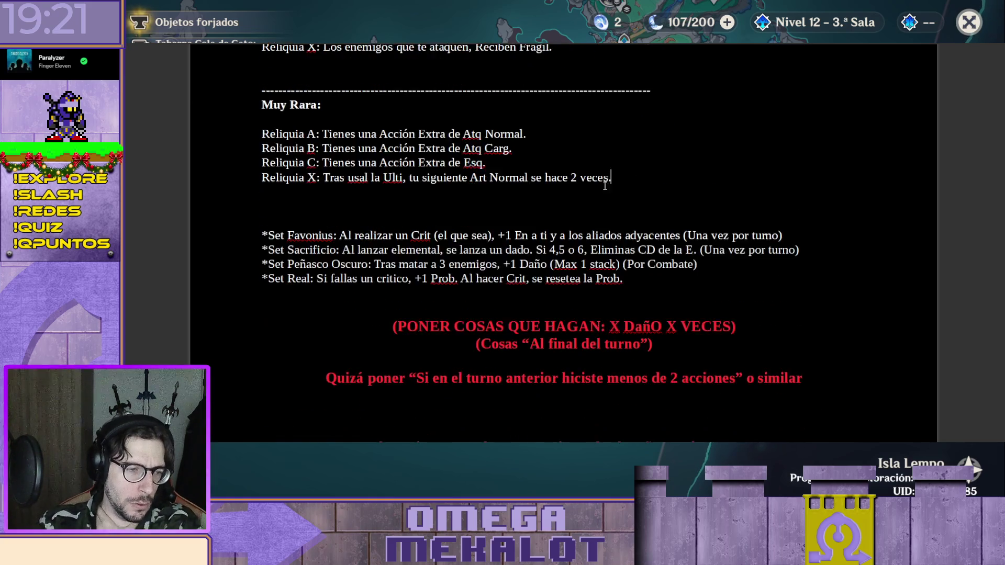
pyautogui.scroll(-1, 602, 191)
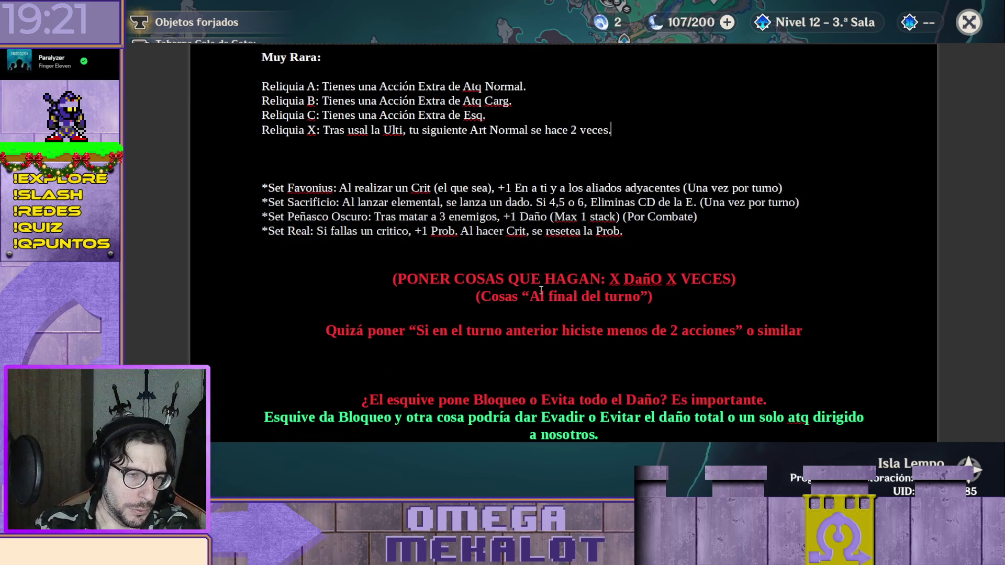
# Insert a blank line between the PONER COSAS note and the Cosas “Al final del turno” note
pyautogui.tripleClick(671, 295)
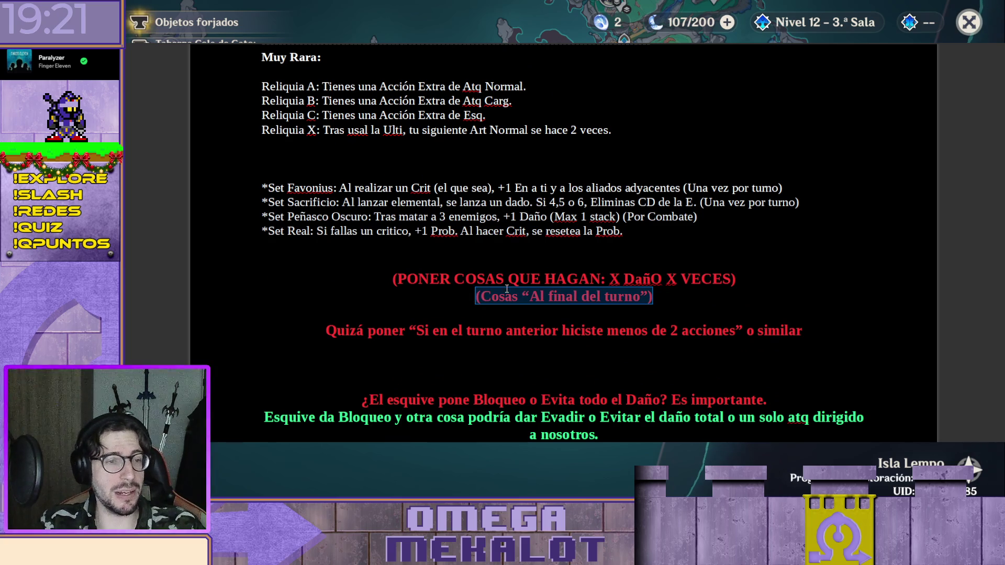
pyautogui.click(476, 300)
pyautogui.press('Return')
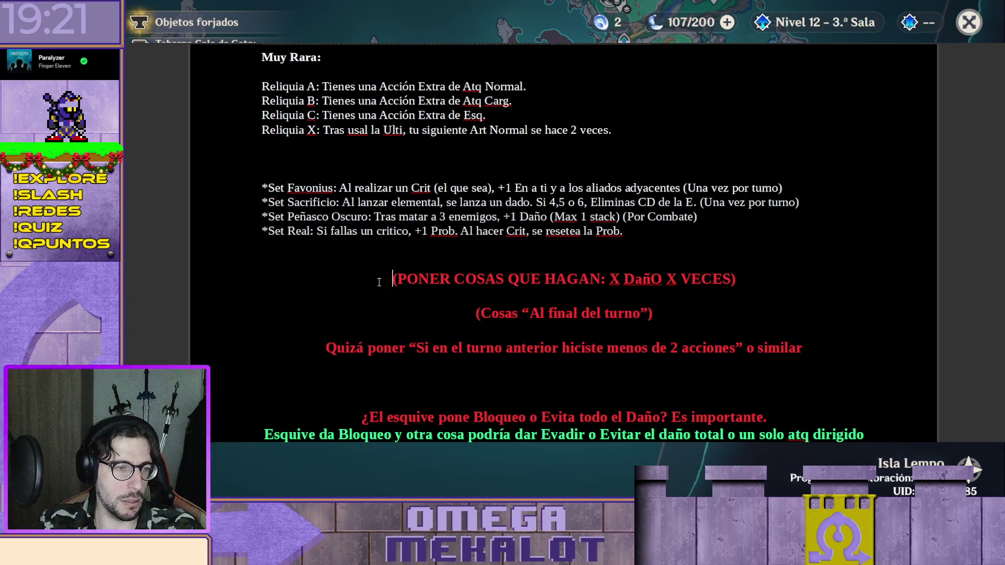
pyautogui.tripleClick(380, 282)
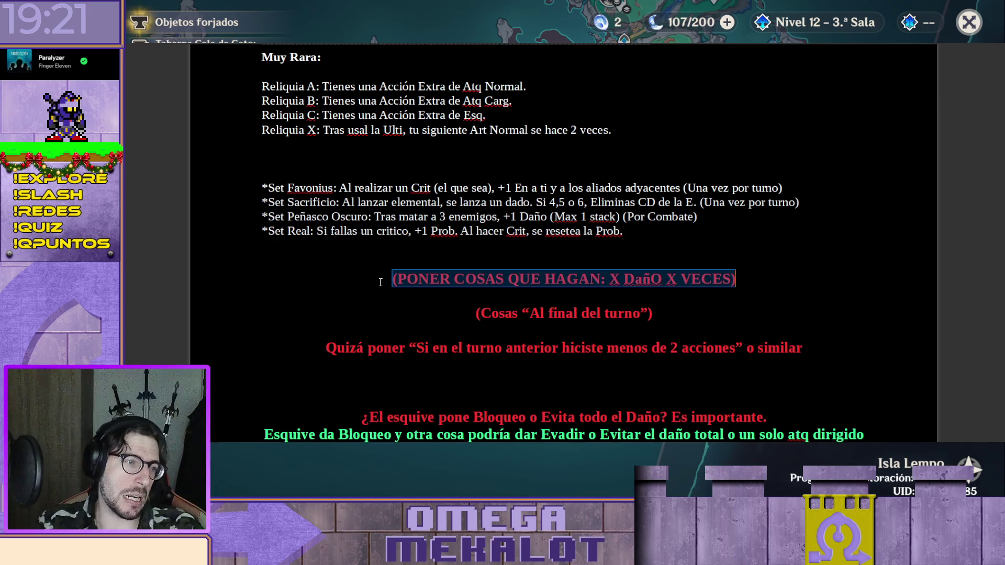
pyautogui.scroll(5, 380, 282)
pyautogui.scroll(5, 380, 282)
pyautogui.scroll(5, 399, 285)
pyautogui.scroll(5, 399, 284)
pyautogui.scroll(5, 395, 297)
pyautogui.scroll(5, 395, 296)
pyautogui.scroll(5, 405, 208)
pyautogui.scroll(5, 405, 208)
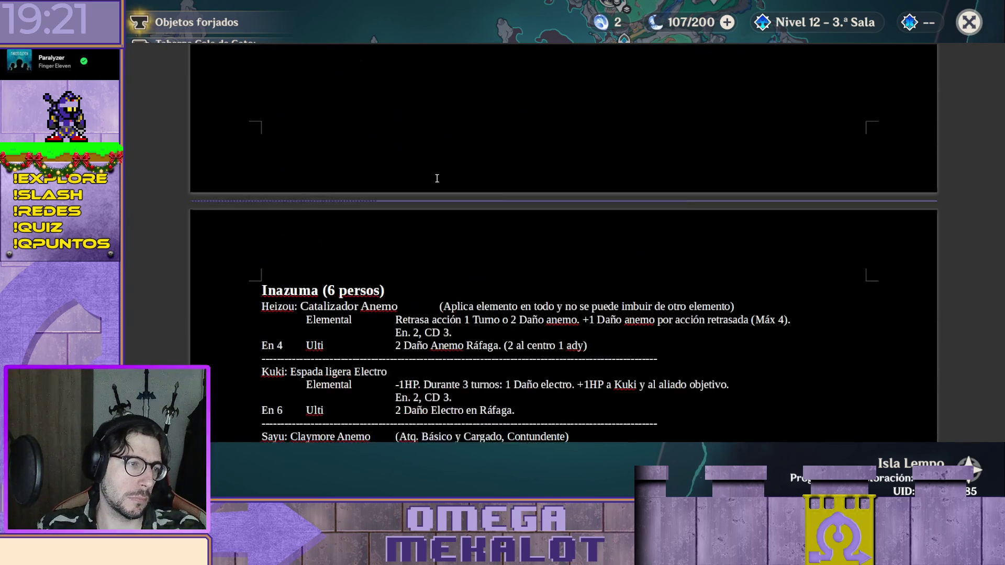
pyautogui.scroll(5, 406, 208)
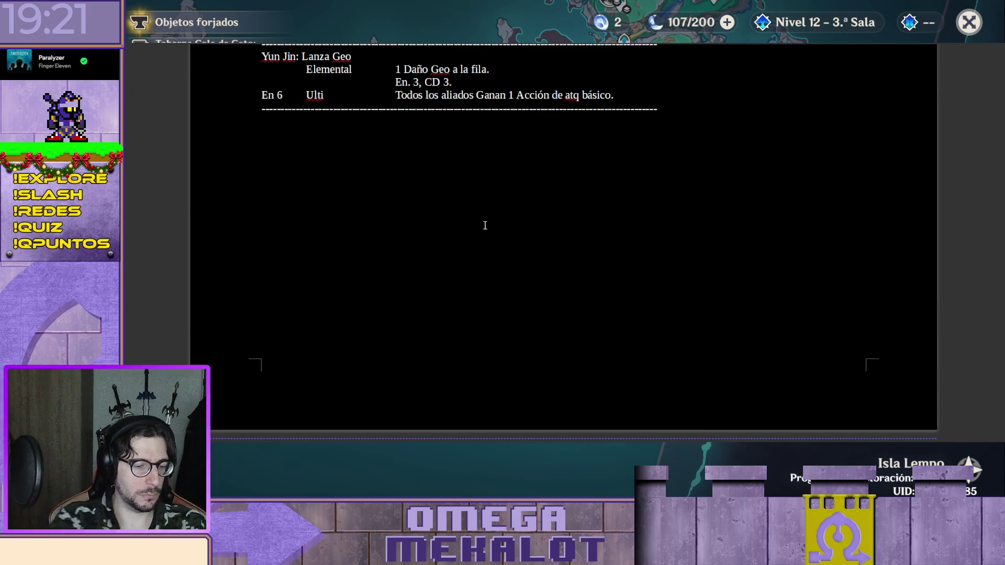
# Add a 'Reacciones Elementales:' line below the Esq row of the ACCIONES list
pyautogui.hotkey('ctrl', 'Home')
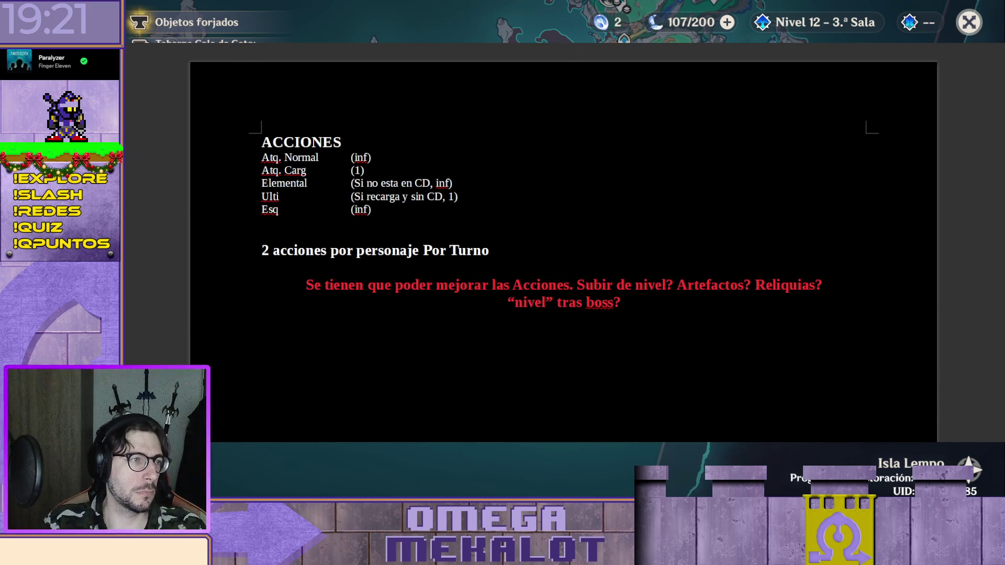
pyautogui.scroll(-2, 534, 238)
pyautogui.scroll(-2, 580, 205)
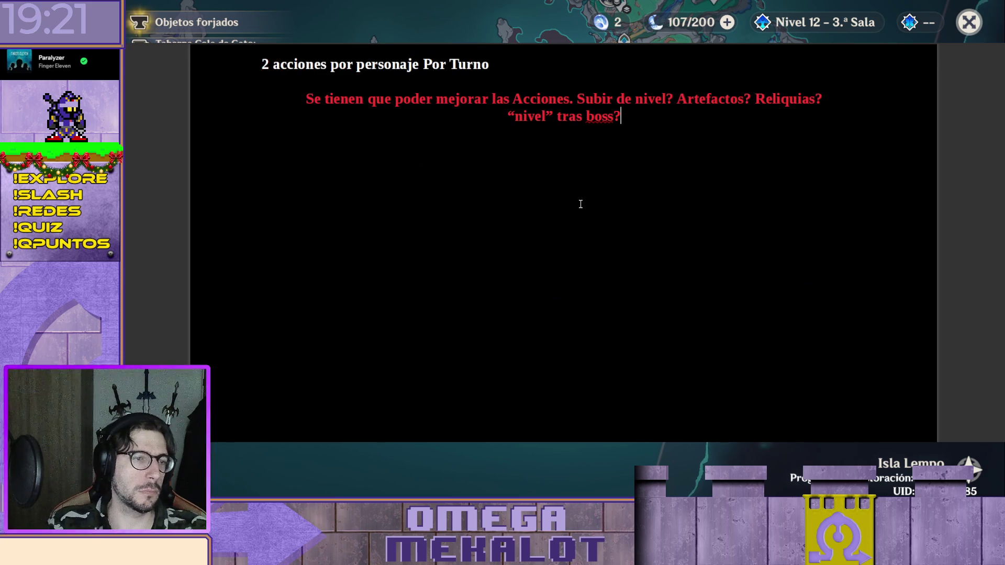
pyautogui.click(559, 59)
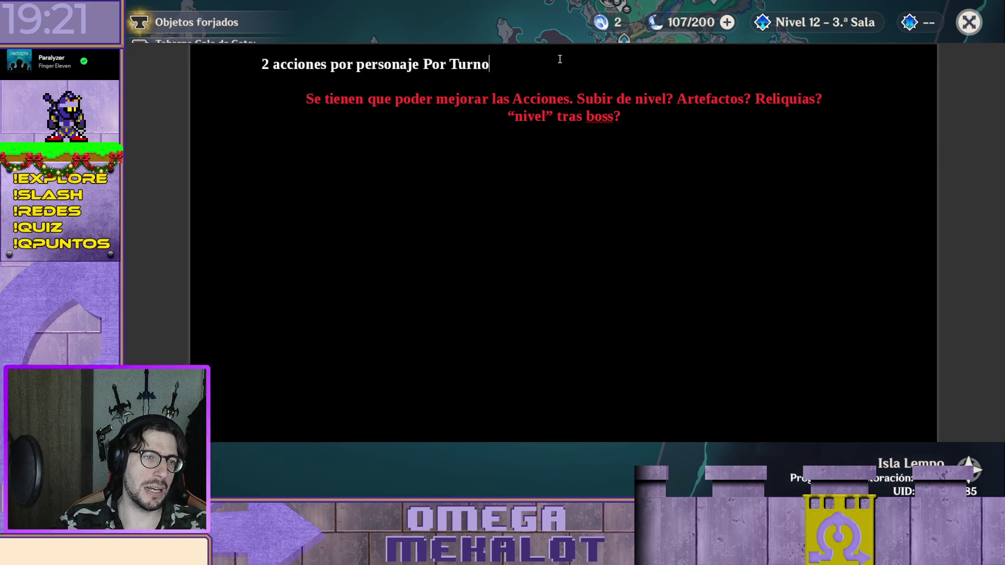
pyautogui.scroll(3, 559, 59)
pyautogui.click(567, 173)
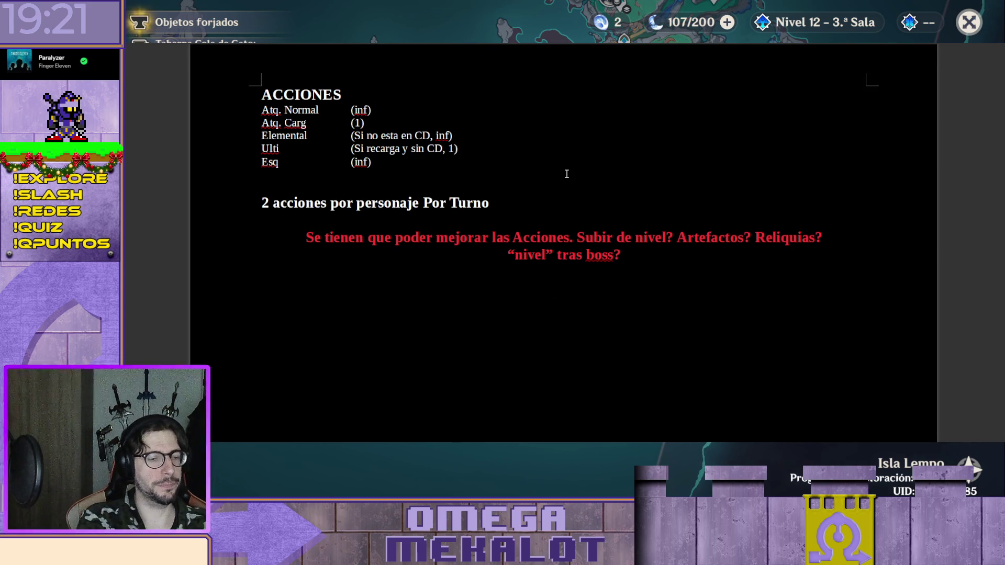
pyautogui.press('Return')
pyautogui.press('Return')
pyautogui.write('Reacciones Elementales:')
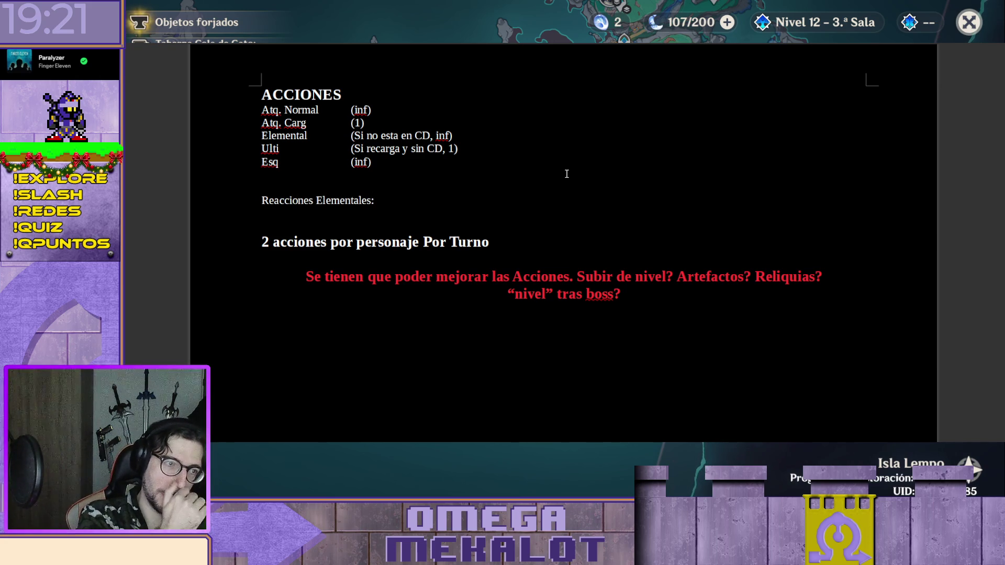
# Move the bold '2 acciones por personaje Por Turno' line above Reacciones Elementales
pyautogui.press('Down')
pyautogui.press('Down')
pyautogui.hotkey('shift', 'End')
pyautogui.hotkey('ctrl', 'c')
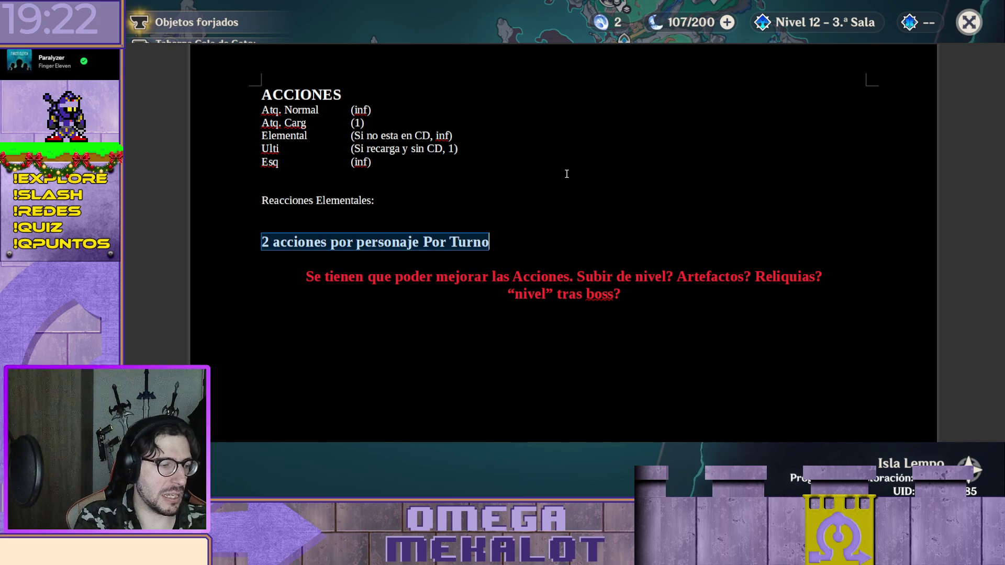
pyautogui.press('BackSpace')
pyautogui.hotkey('ctrl', 'v')
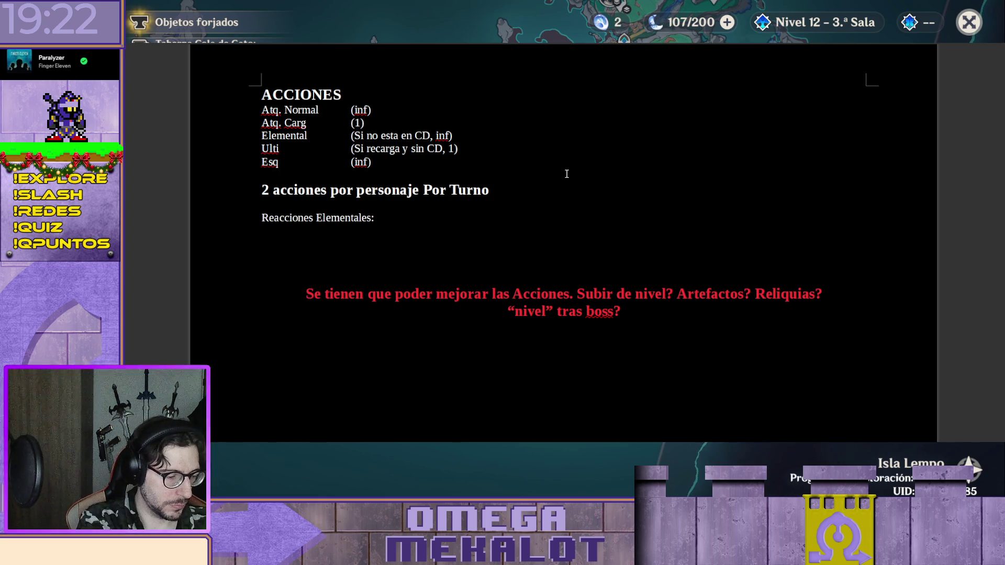
# Add an 'Elementos:' line under the bold heading with a fresh line after it
pyautogui.press('Return')
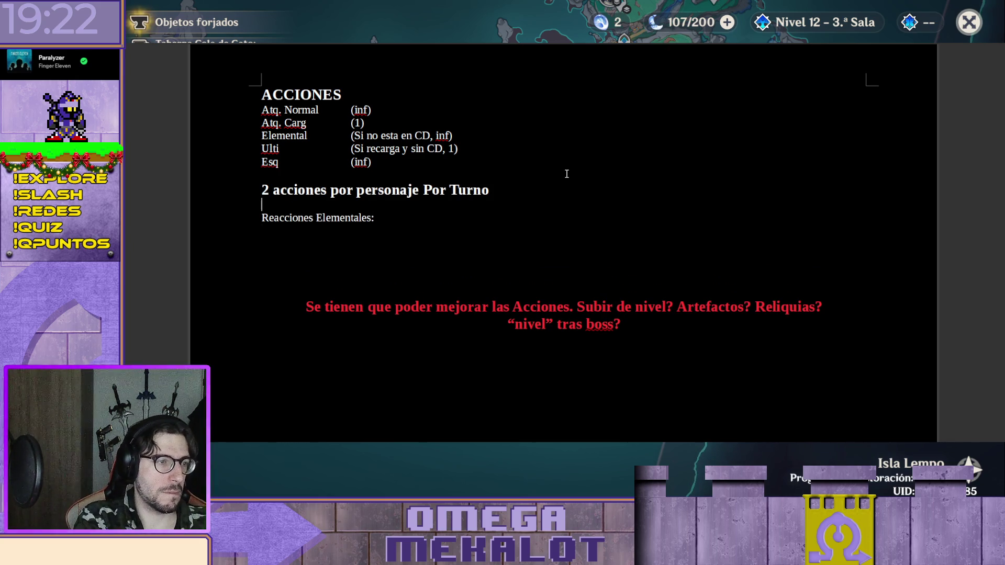
pyautogui.press('Return')
pyautogui.write('Elementos:')
pyautogui.press('Return')
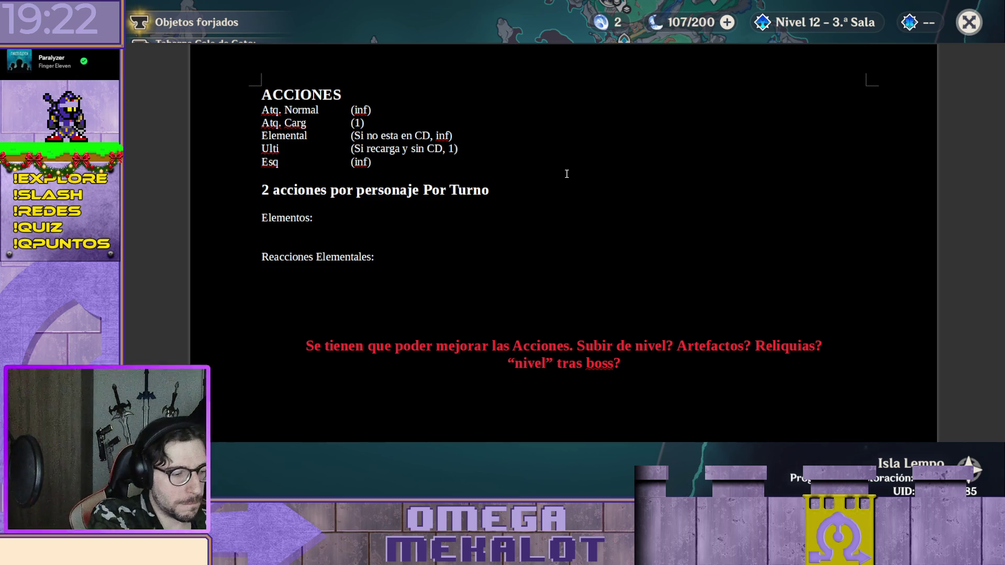
pyautogui.write('Pyro')
# List Pyro, Hydro, Anemo, Electro, Dendro, Cryo and Geo one per line under Elementos:
pyautogui.press('Return')
pyautogui.write('Hydro')
pyautogui.press('Return')
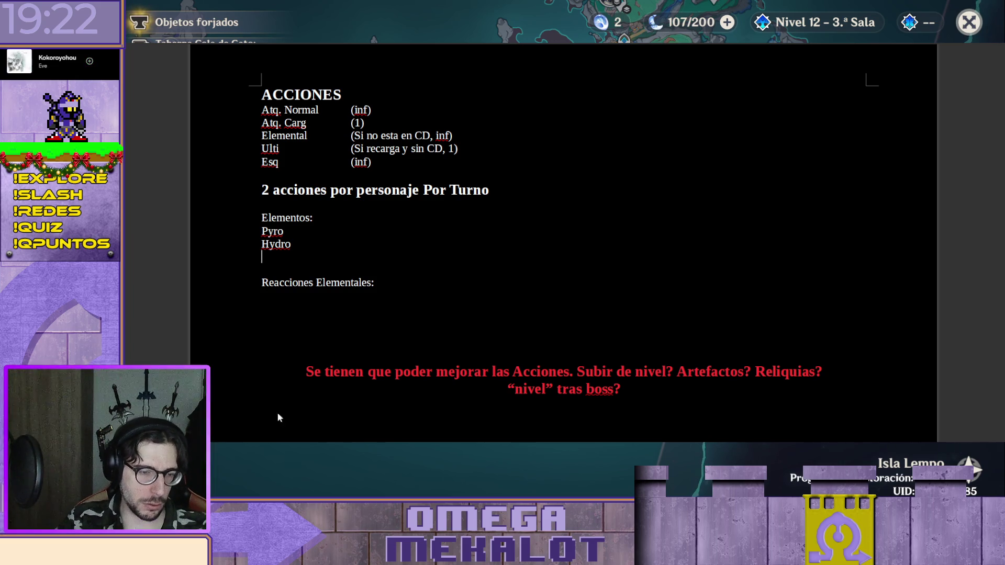
pyautogui.write('Anemo')
pyautogui.press('Return')
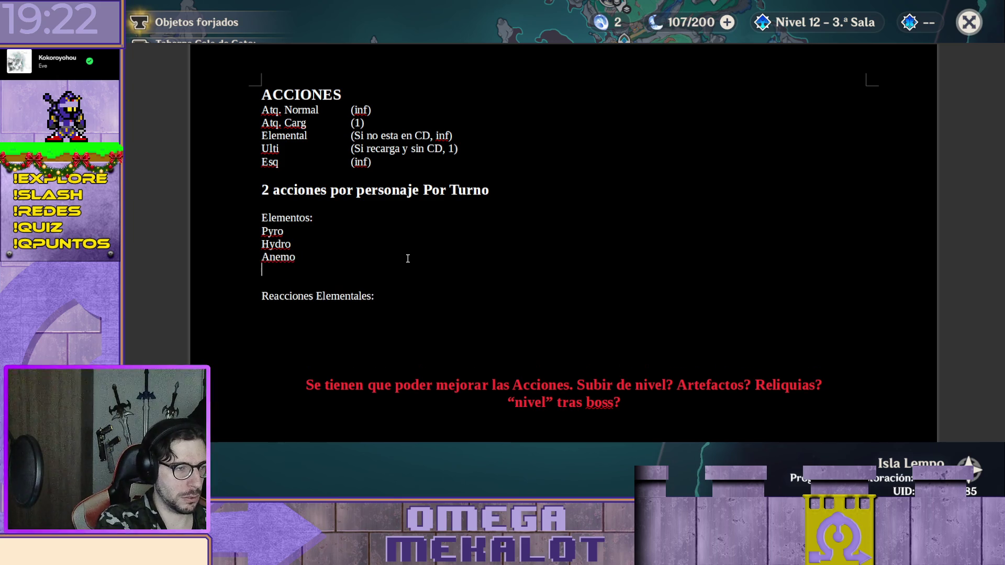
pyautogui.write('Electro')
pyautogui.press('Return')
pyautogui.write('Dendro')
pyautogui.press('Return')
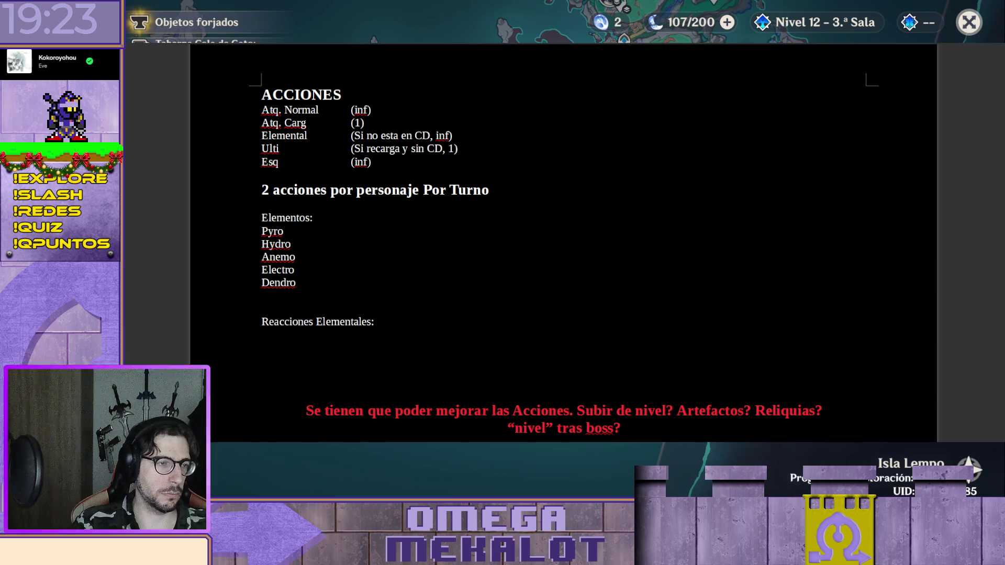
pyautogui.write('Cryo')
pyautogui.press('Return')
pyautogui.write('Geo')
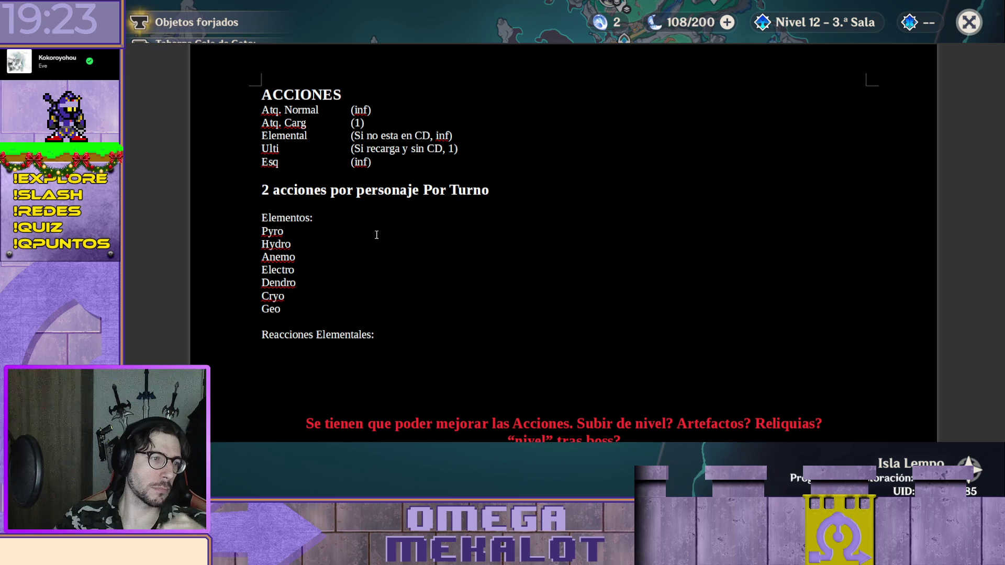
pyautogui.scroll(-2, 376, 235)
pyautogui.click(433, 267)
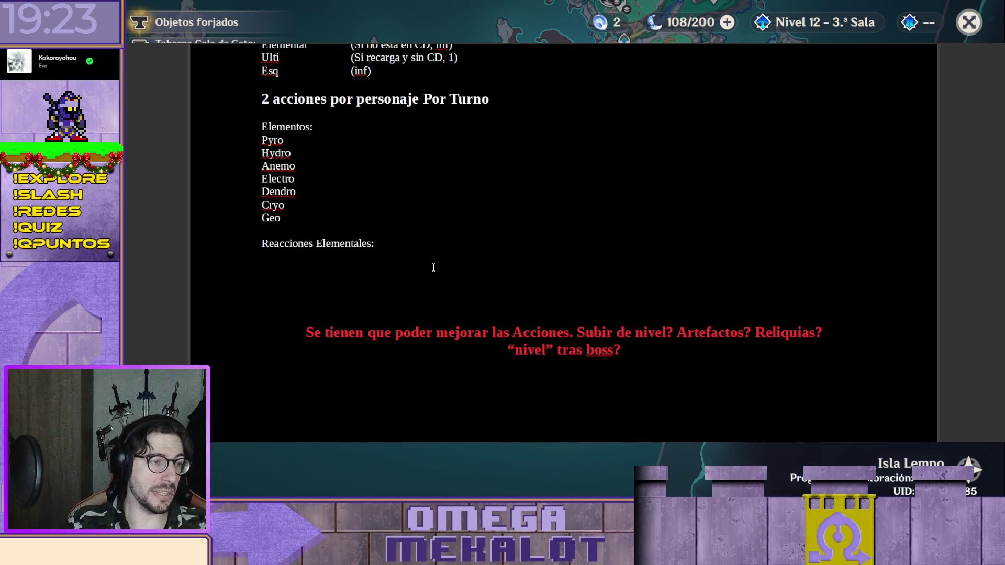
pyautogui.write('Pyro + ')
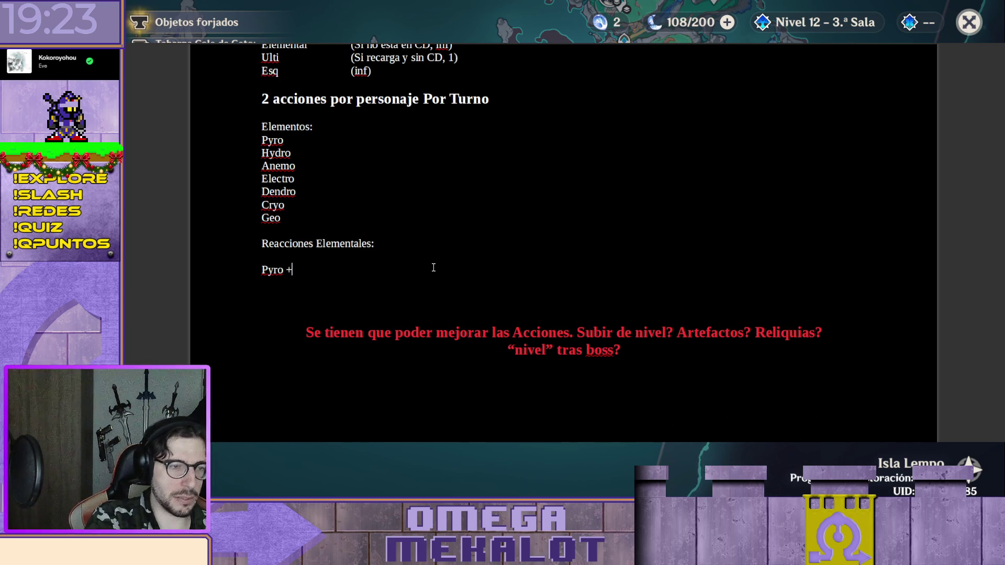
pyautogui.write('Hydro')
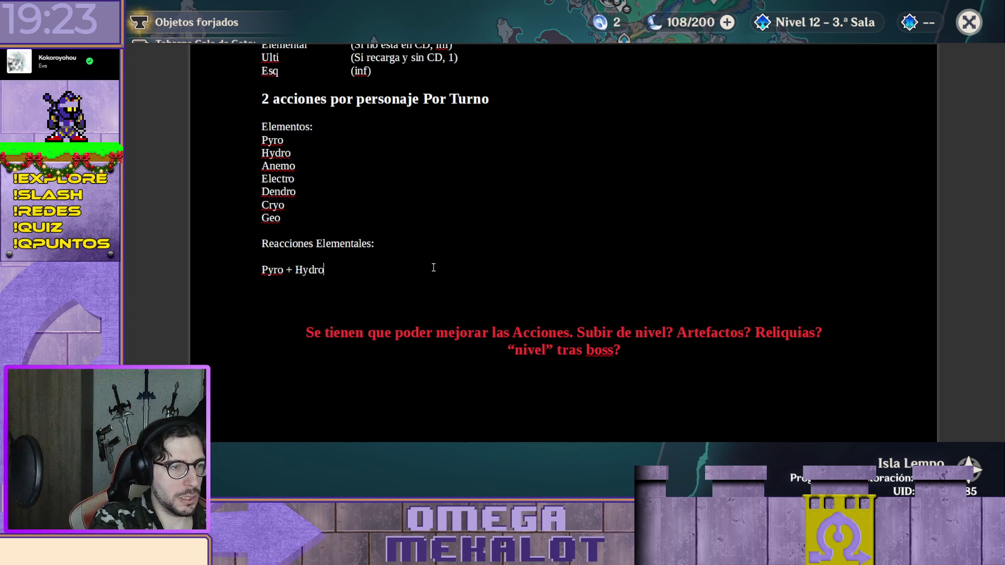
# List Pyro + Hydro, Pyro + Electro, Pyro + Dendro and Pyro + Cryo, then a blank line
pyautogui.press('Return')
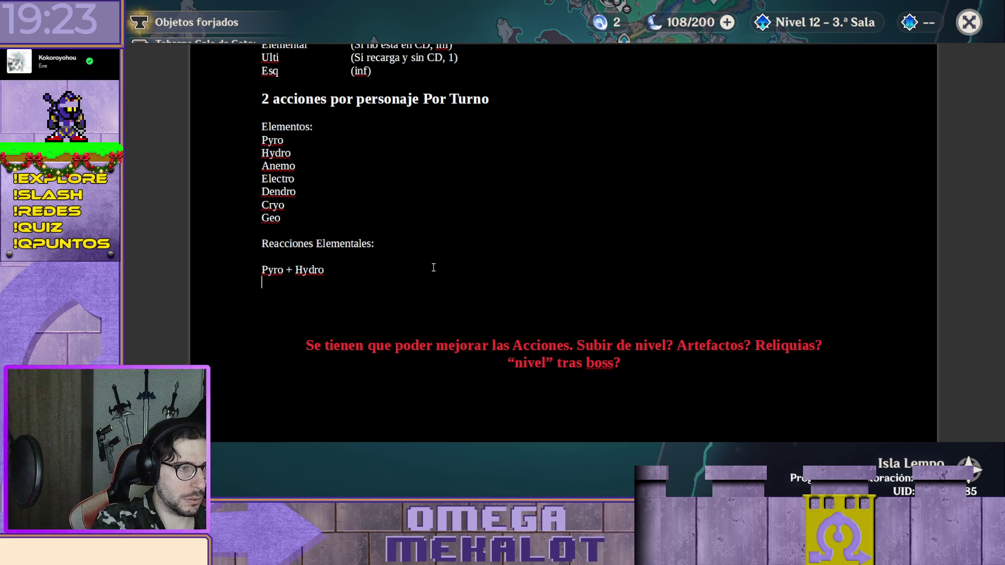
pyautogui.write('Pyro ')
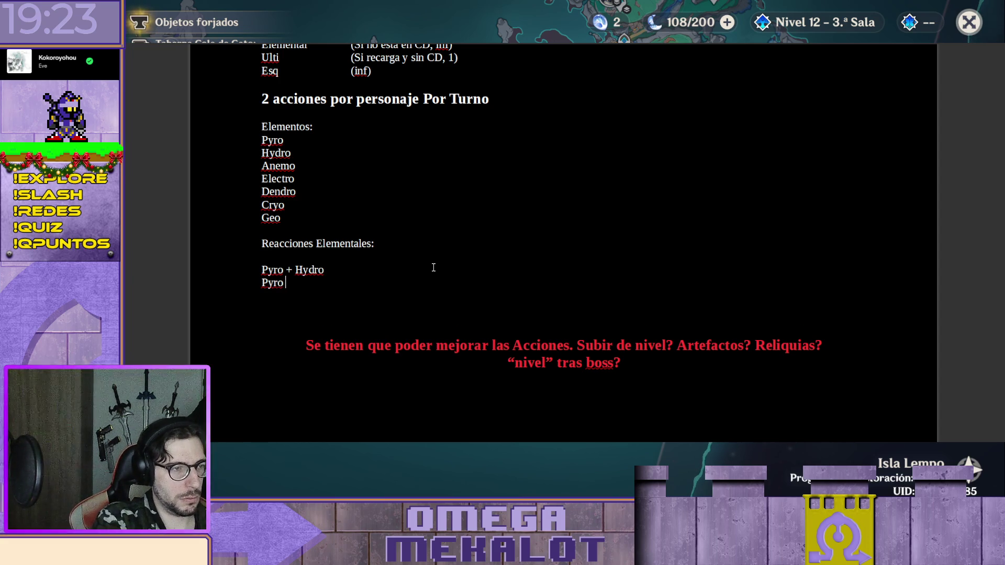
pyautogui.write('+ ')
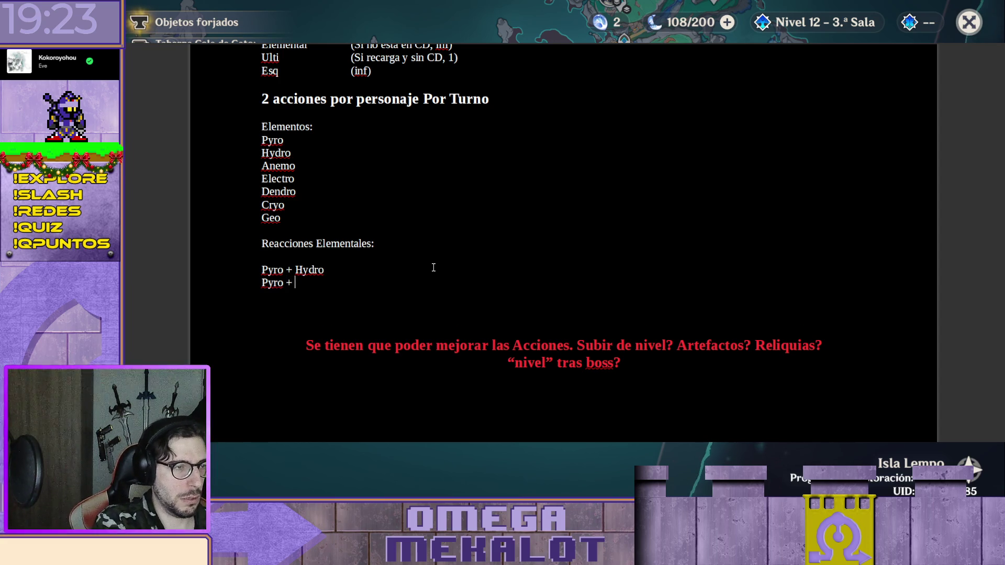
pyautogui.write('Electro')
pyautogui.press('Return')
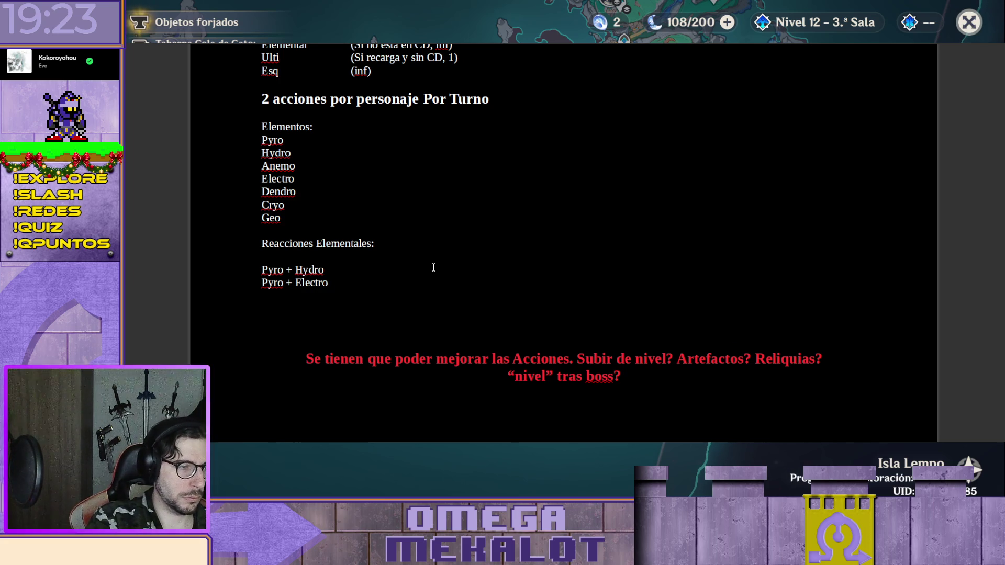
pyautogui.write('Pyro + Dendro')
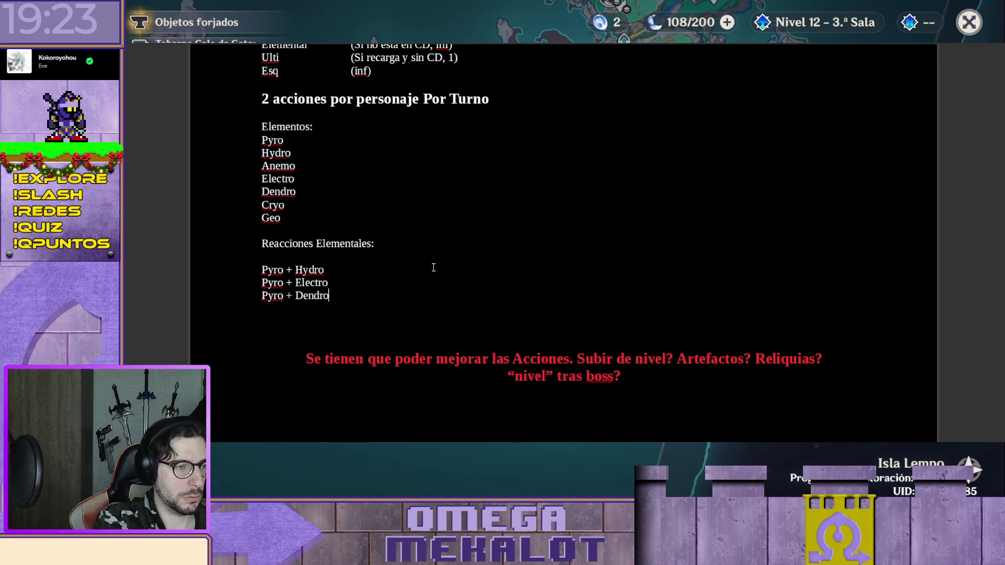
pyautogui.press('Return')
pyautogui.write('Pyro')
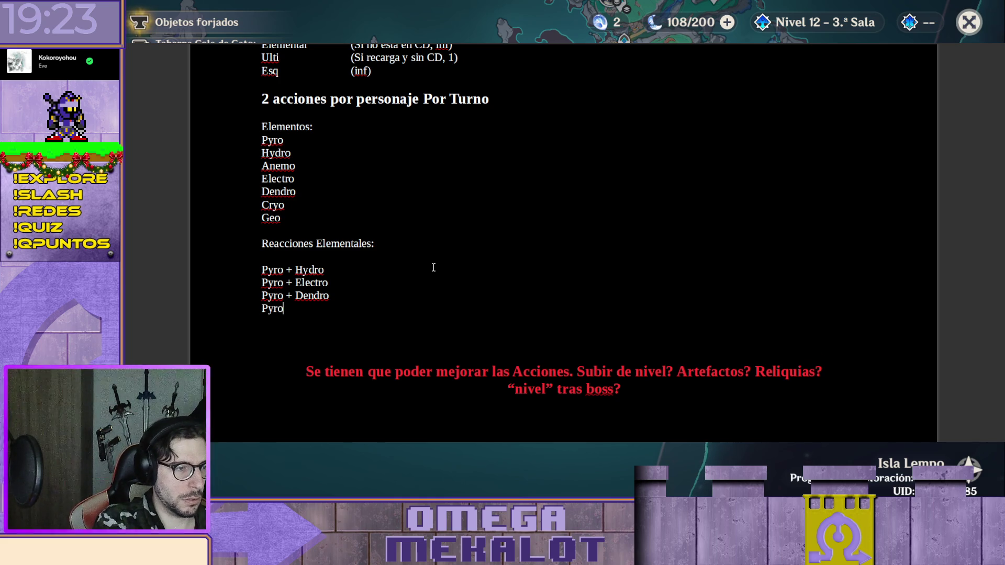
pyautogui.write(' + Cryo')
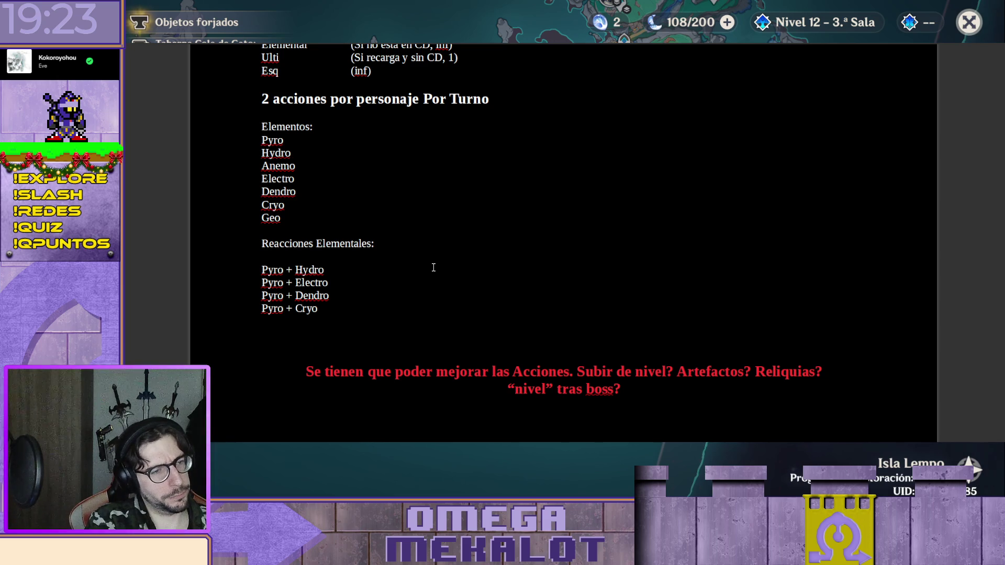
pyautogui.press('Return')
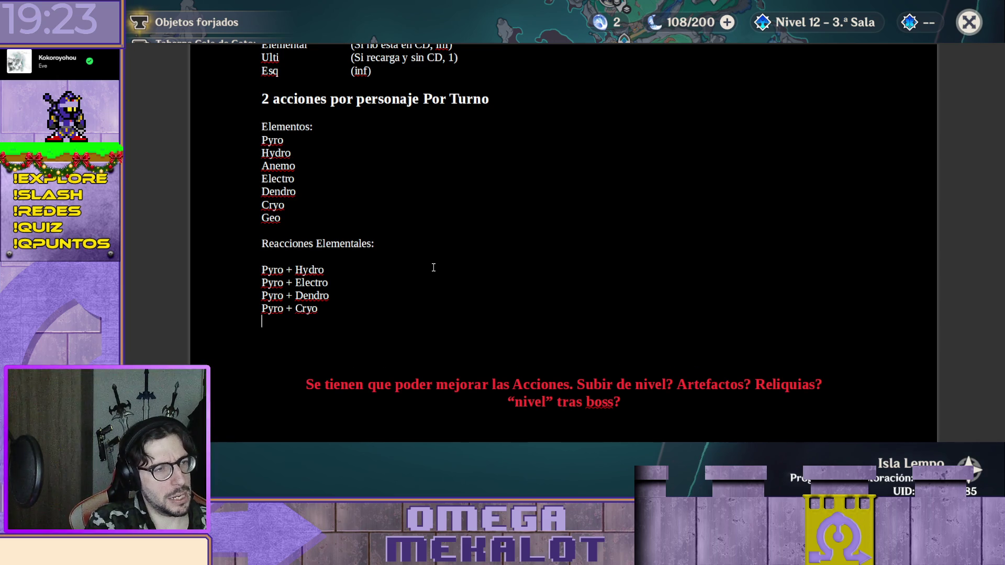
pyautogui.press('Return')
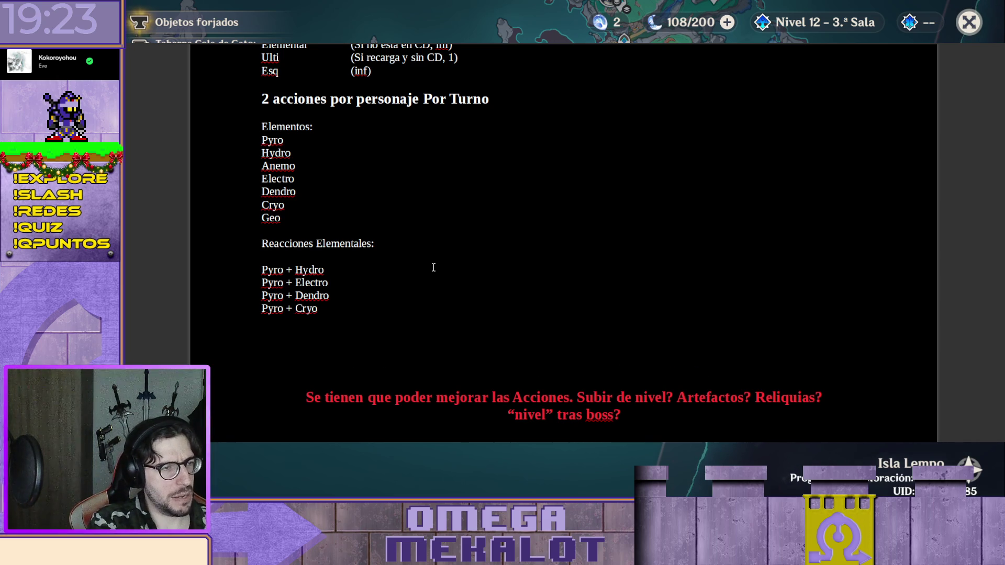
pyautogui.write('Hydro')
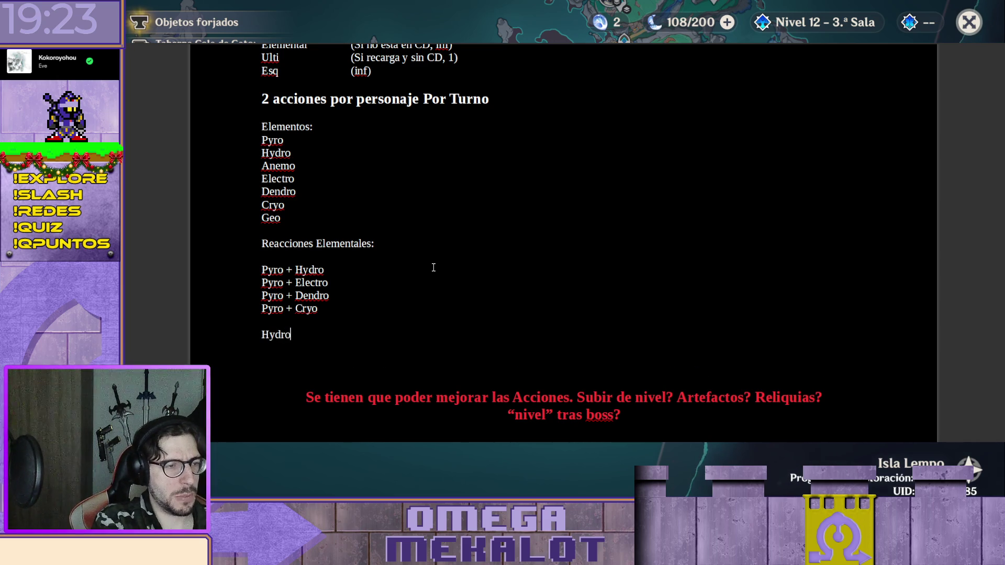
pyautogui.write(' + Electro')
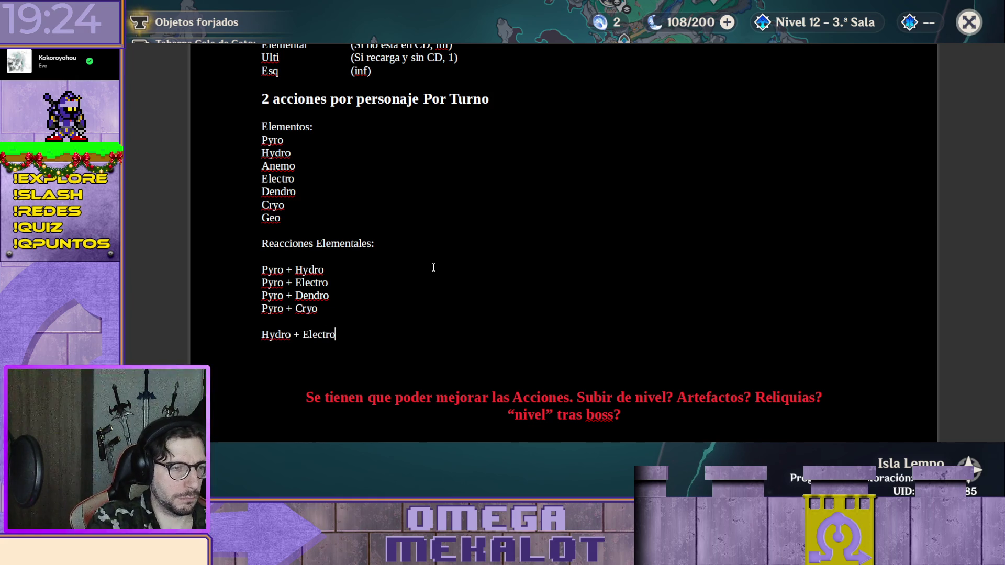
# List Hydro + Electro, Hydro + Dendro and Hydro + Cryo on separate lines
pyautogui.press('Return')
pyautogui.write('Hydro + Dendro')
pyautogui.press('Return')
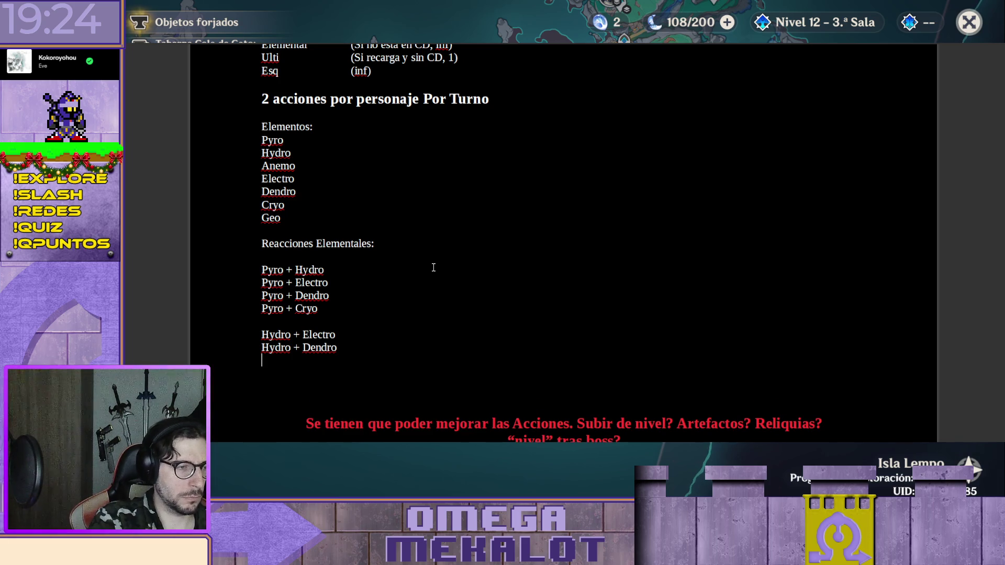
pyautogui.write('Hydro ')
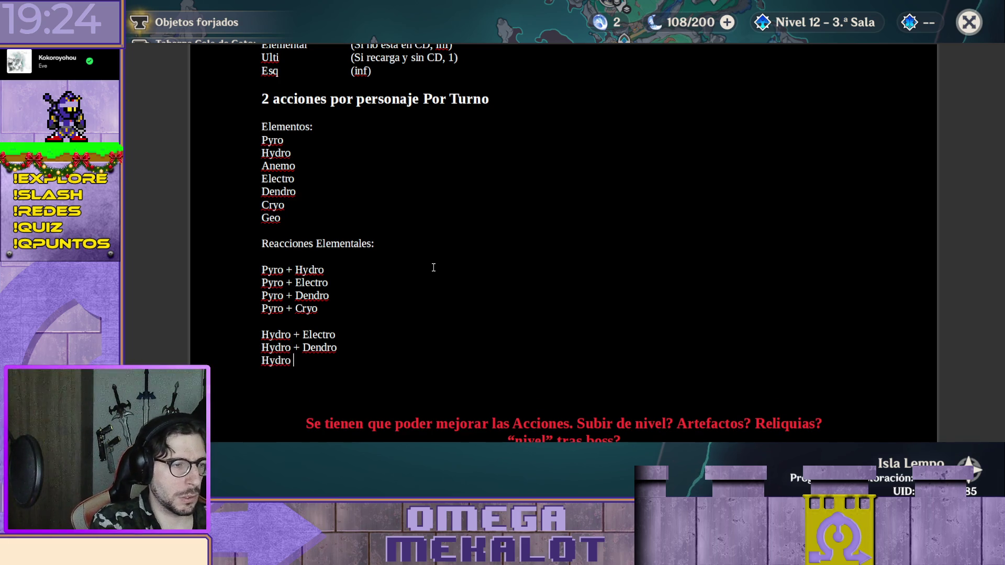
pyautogui.write('+ Cryo')
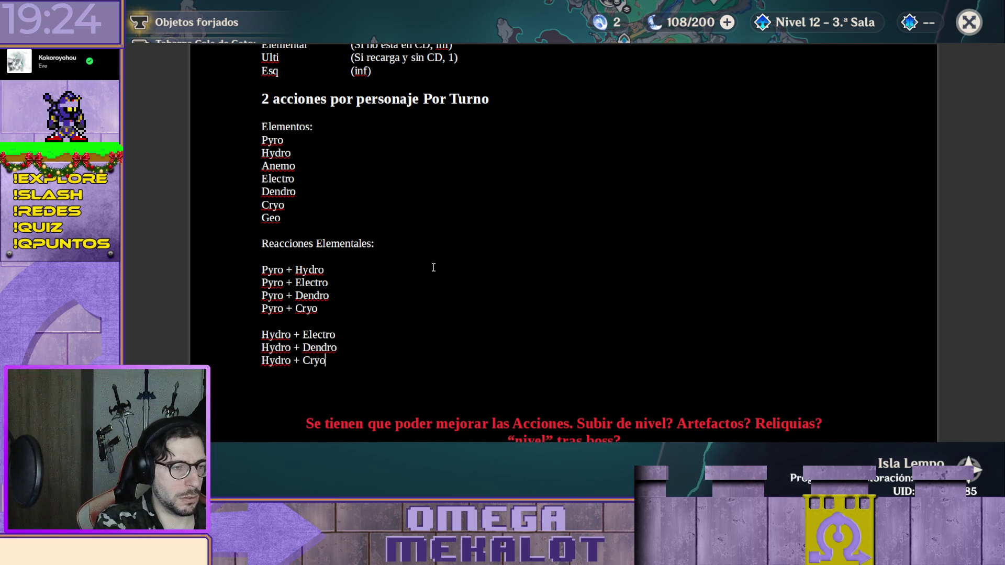
pyautogui.press('Return')
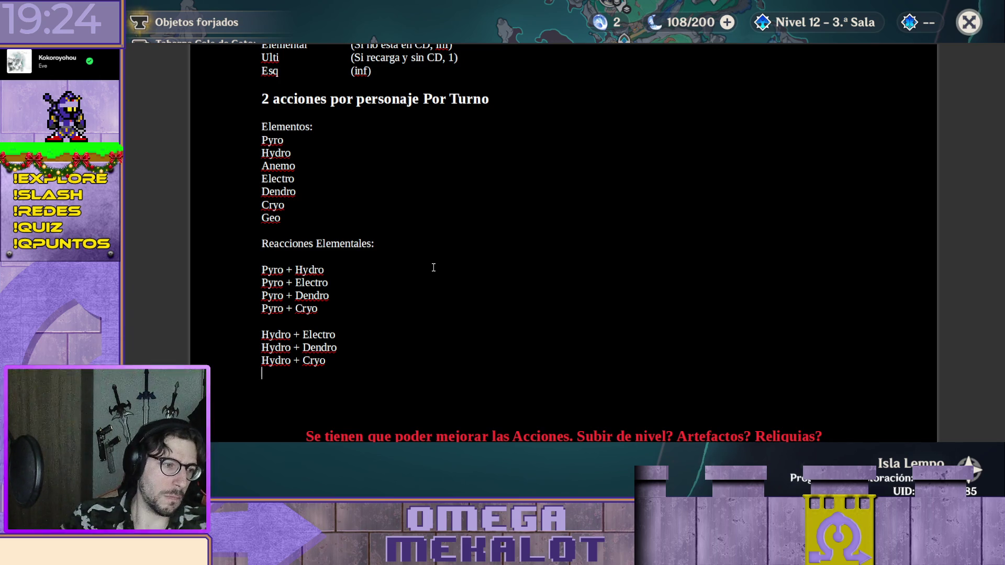
# Add a tab-separated freezing note beside Hydro + Cryo, then an Electro + Dendro line
pyautogui.press('BackSpace')
pyautogui.press('Tab')
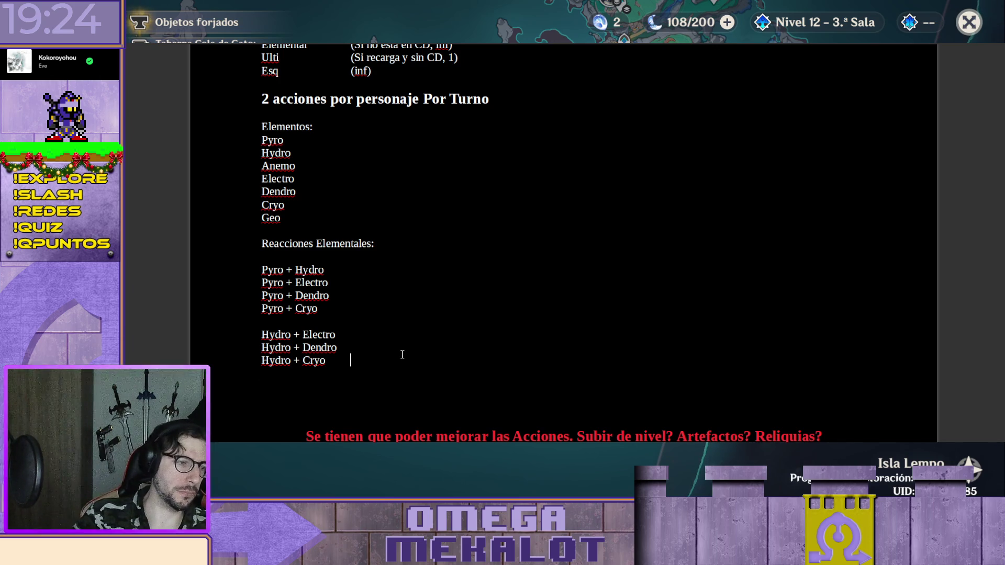
pyautogui.write('Congela tras varias reacciones ')
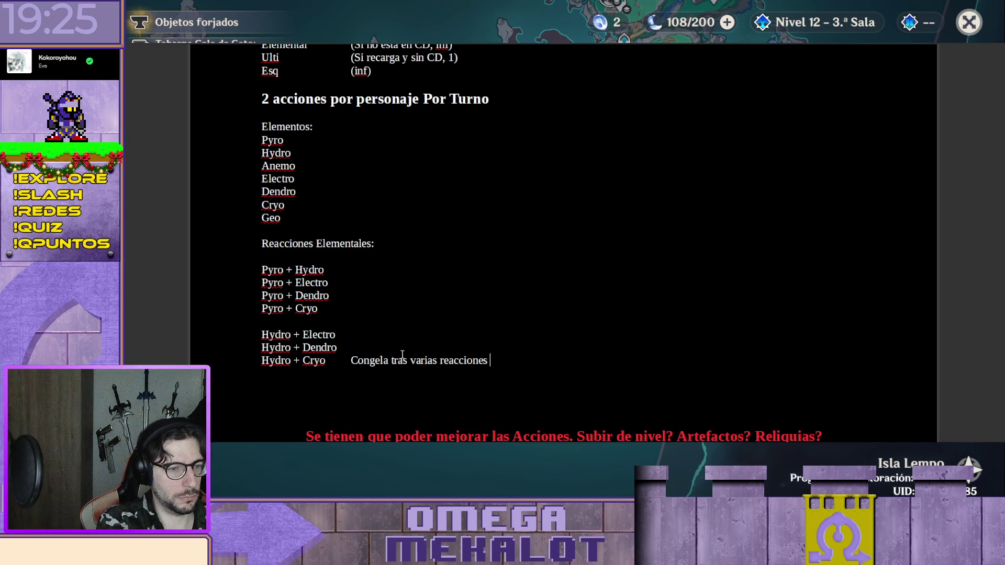
pyautogui.write('iguales')
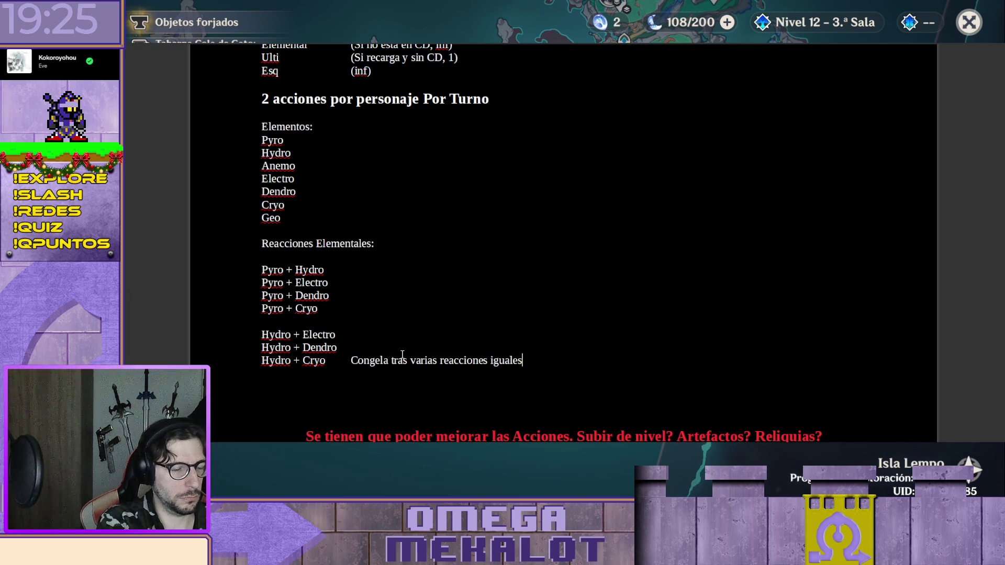
pyautogui.write(' no interrumpidas')
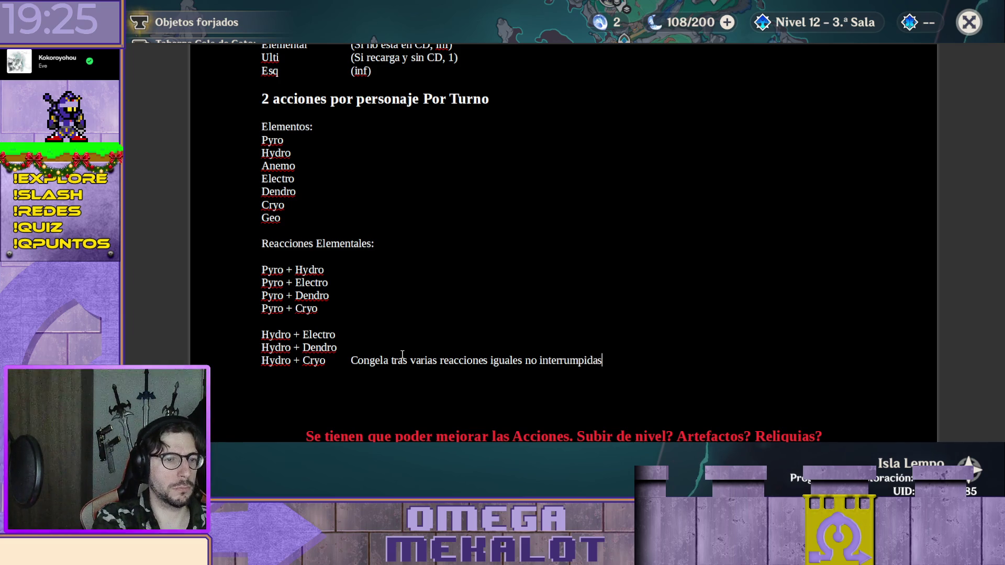
pyautogui.press('Return')
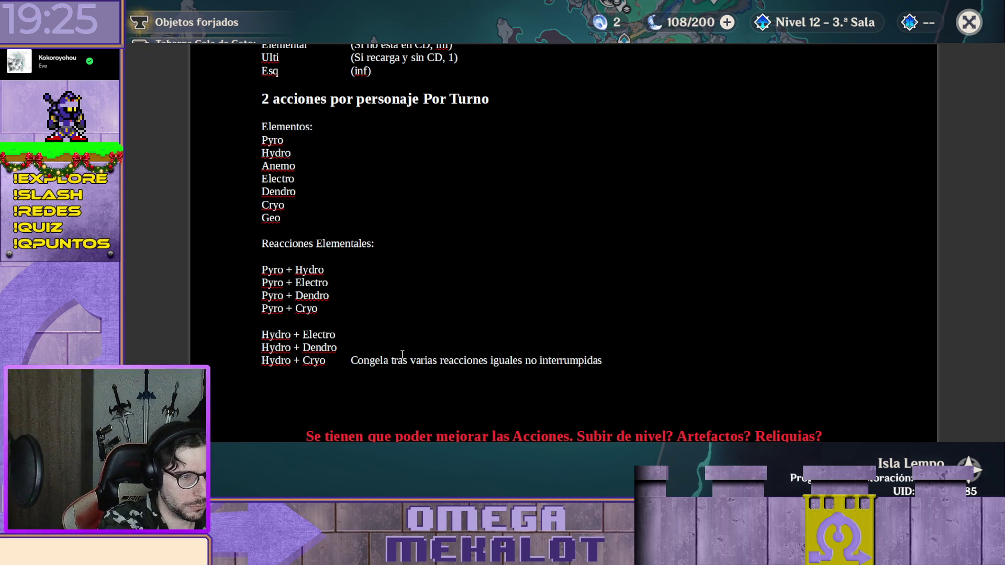
pyautogui.press('Return')
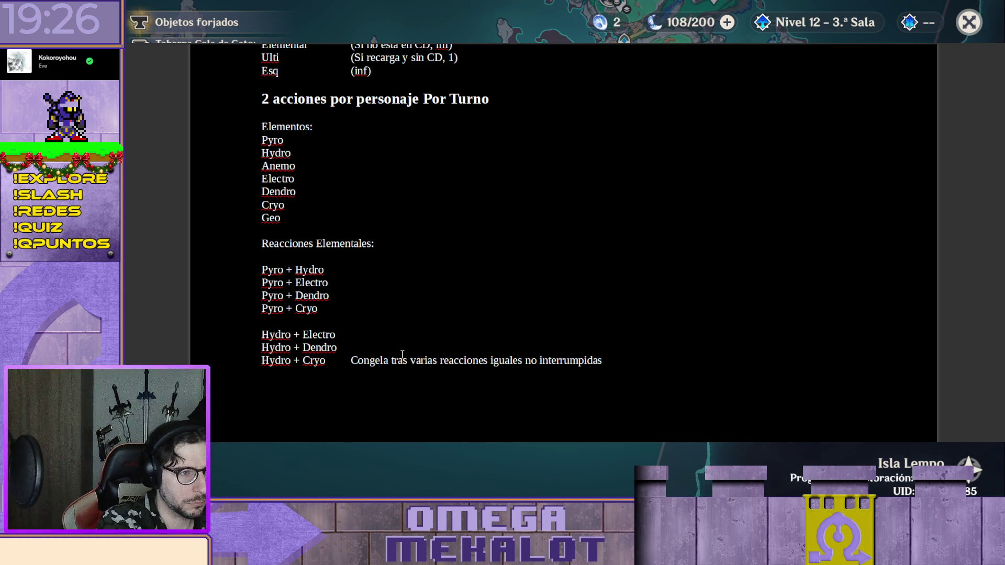
pyautogui.write('Electro + Dendro')
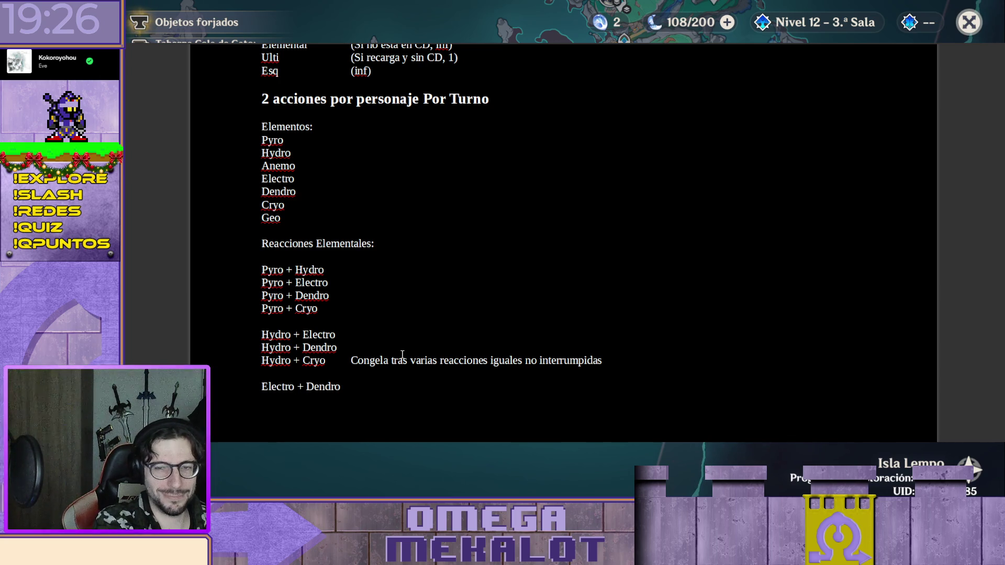
# Leave blank lines after Electro + Dendro and above the Anemo entry
pyautogui.press('Return')
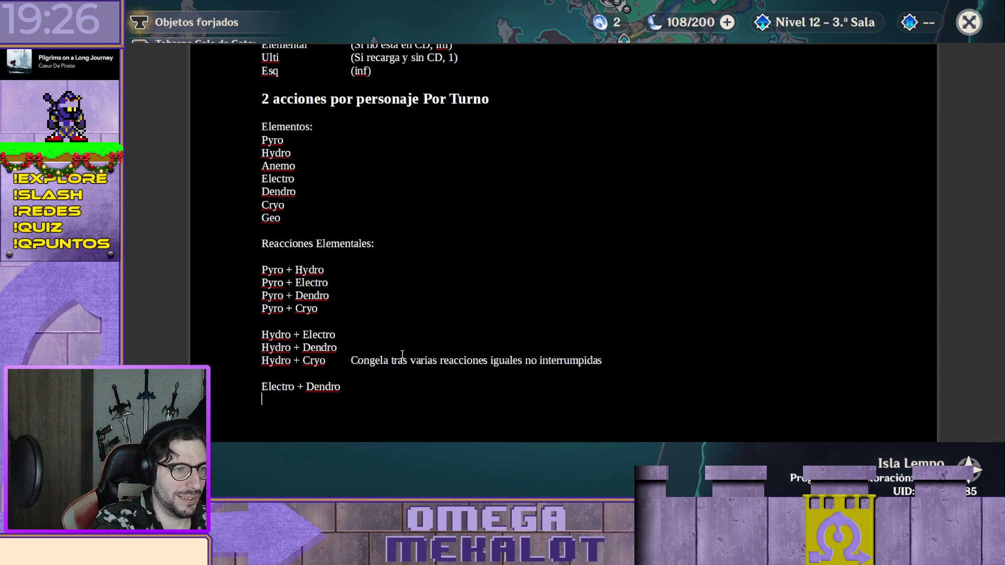
pyautogui.write('Electro + Cryo')
pyautogui.press('Return')
pyautogui.press('Return')
pyautogui.write('Anemo')
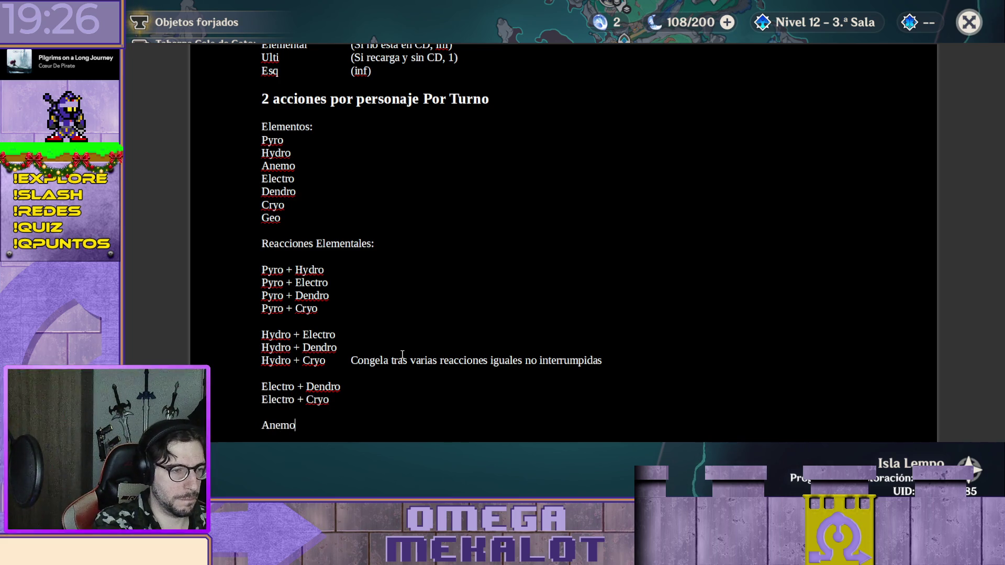
pyautogui.write(' +')
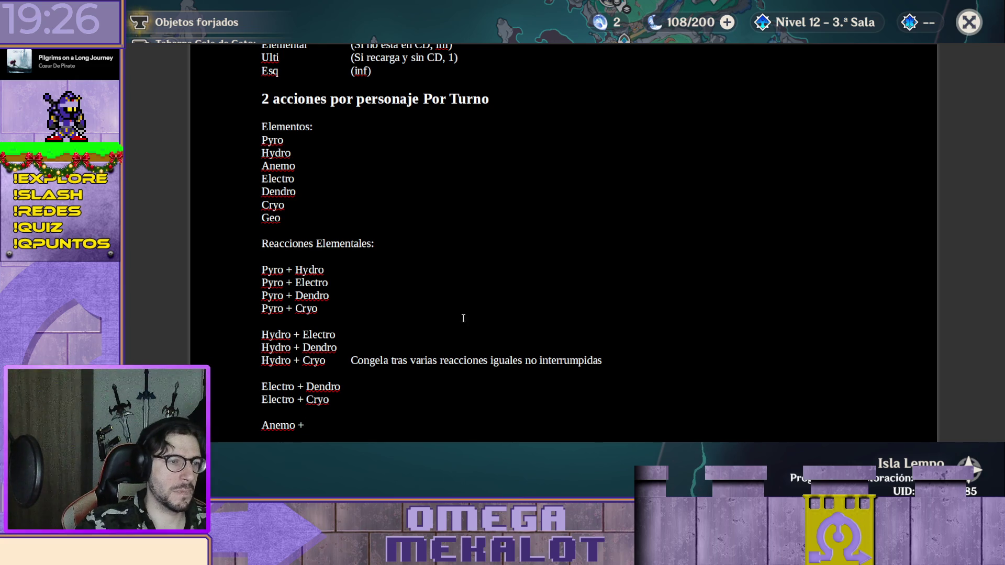
pyautogui.scroll(-5, 456, 307)
pyautogui.scroll(2, 471, 264)
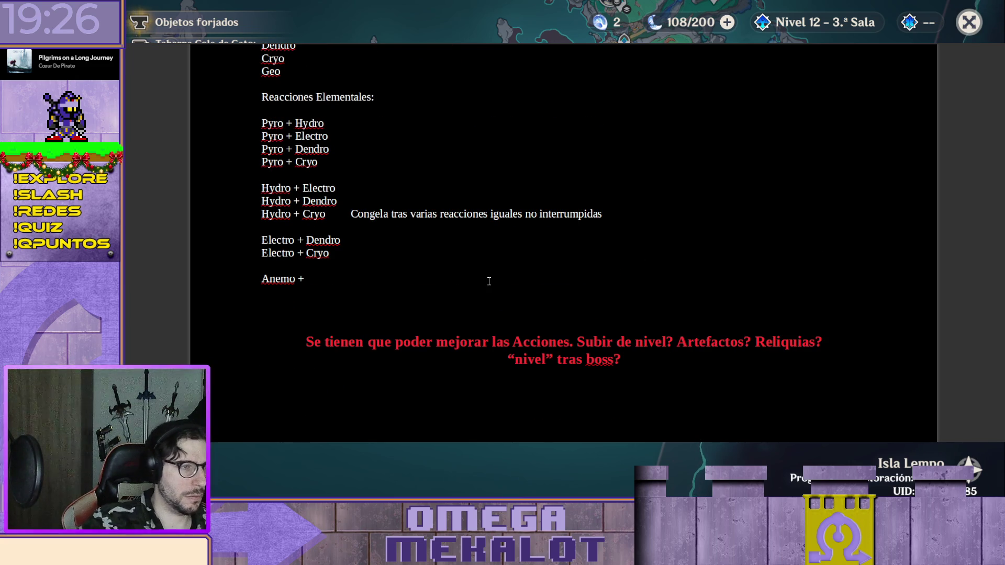
pyautogui.write('(Elemento ')
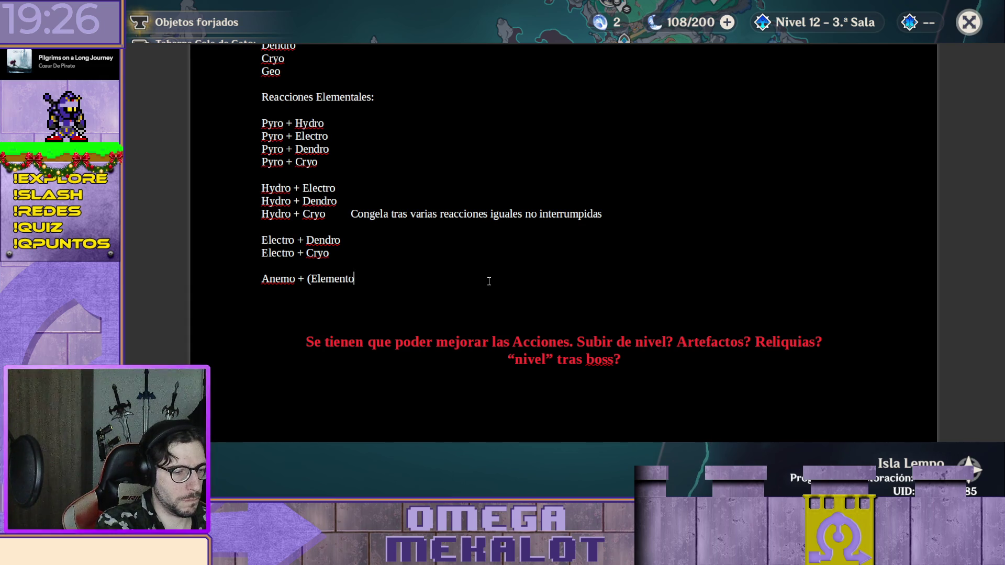
pyautogui.write('qu')
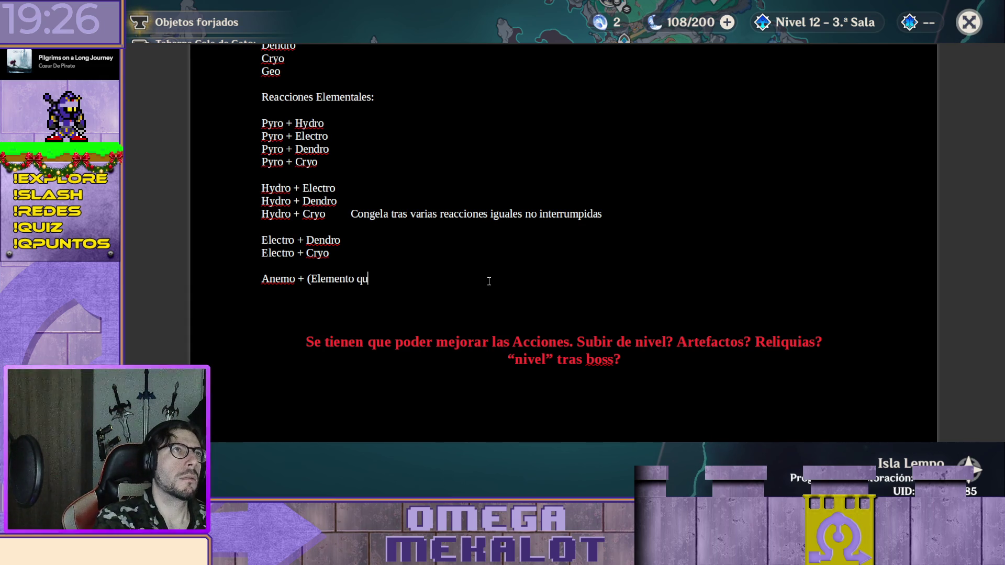
pyautogui.click(364, 264)
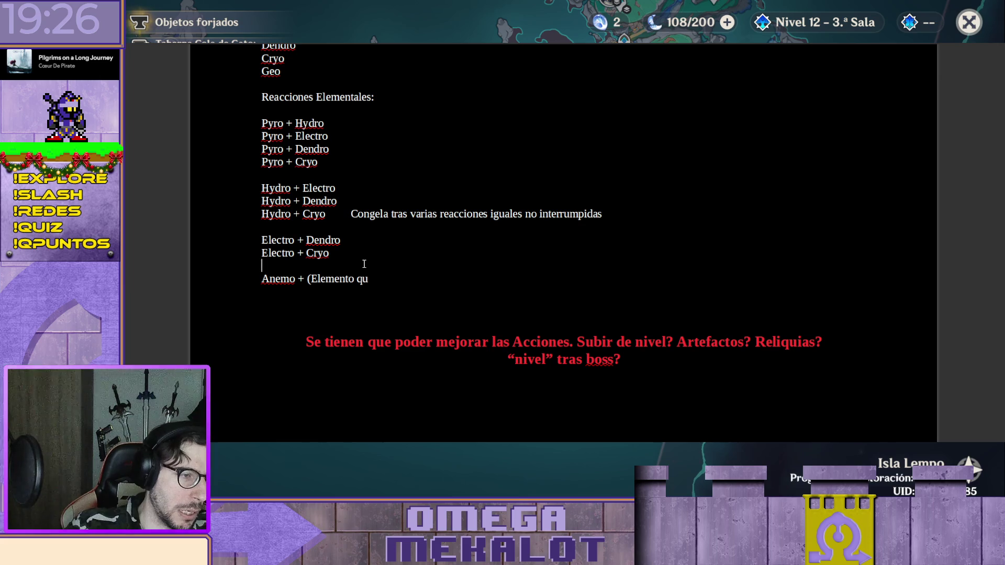
pyautogui.press('Return')
pyautogui.press('Return')
# Add a 'Cryo + Dendro' reaction line above the '*Pyro, Hydro,' note
pyautogui.press('Up')
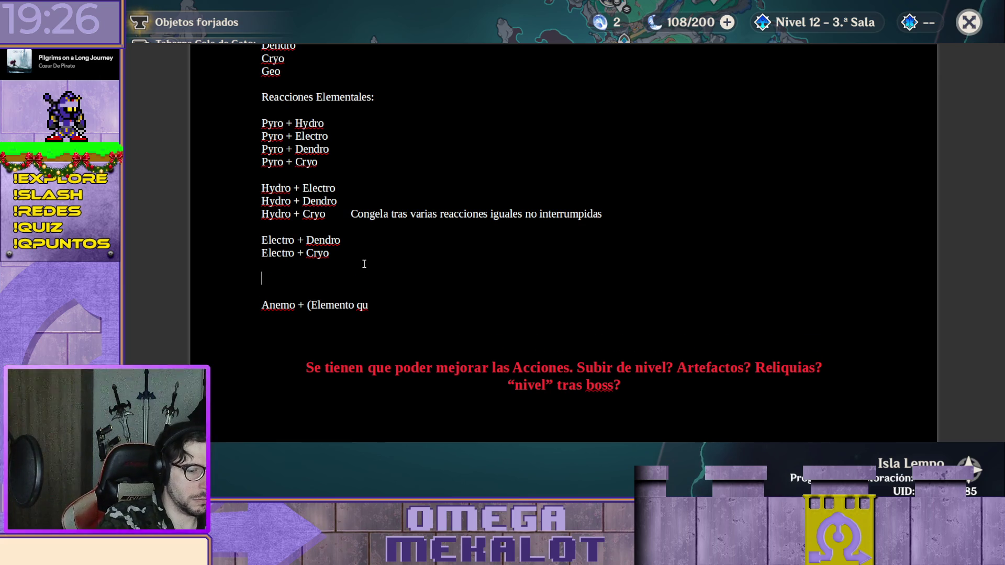
pyautogui.write('*')
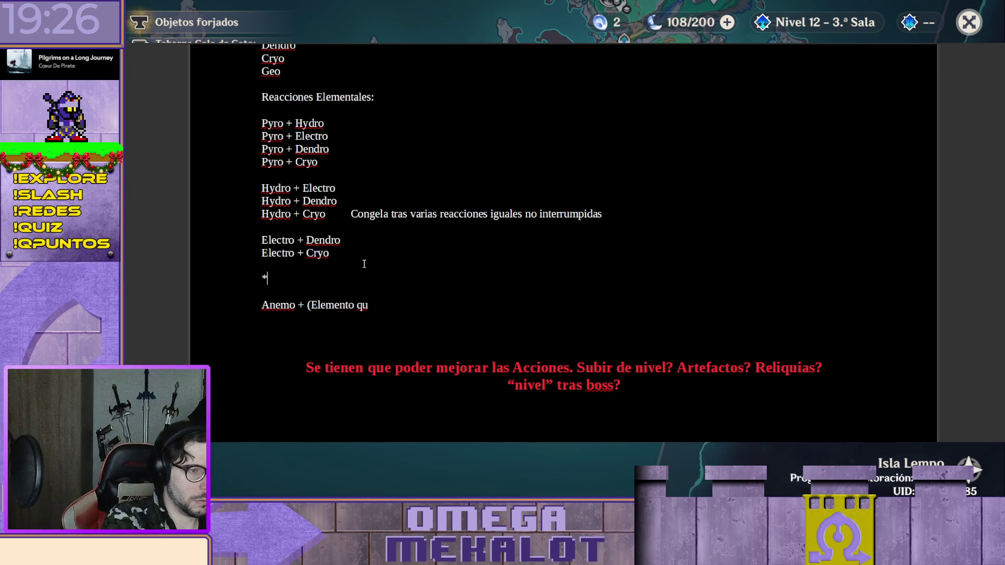
pyautogui.write('Pyro, Hydro')
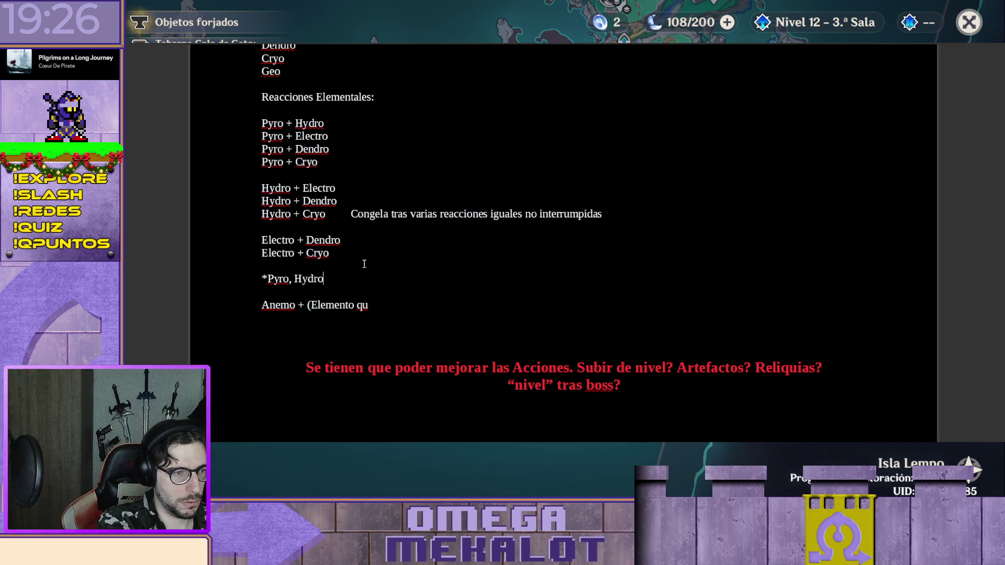
pyautogui.write(',')
pyautogui.press('Up')
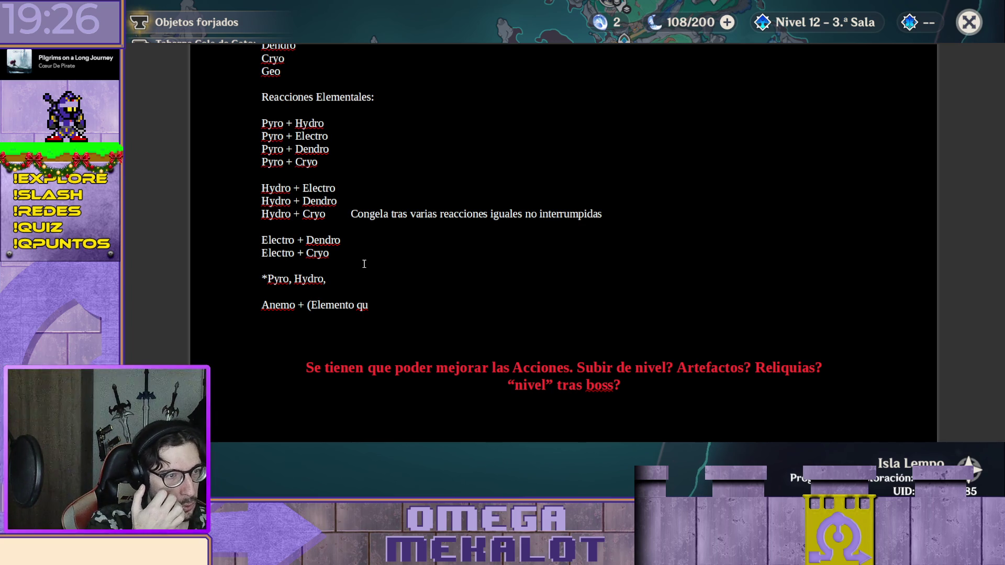
pyautogui.press('Return')
pyautogui.write('Cryo + Dendro')
pyautogui.press('Return')
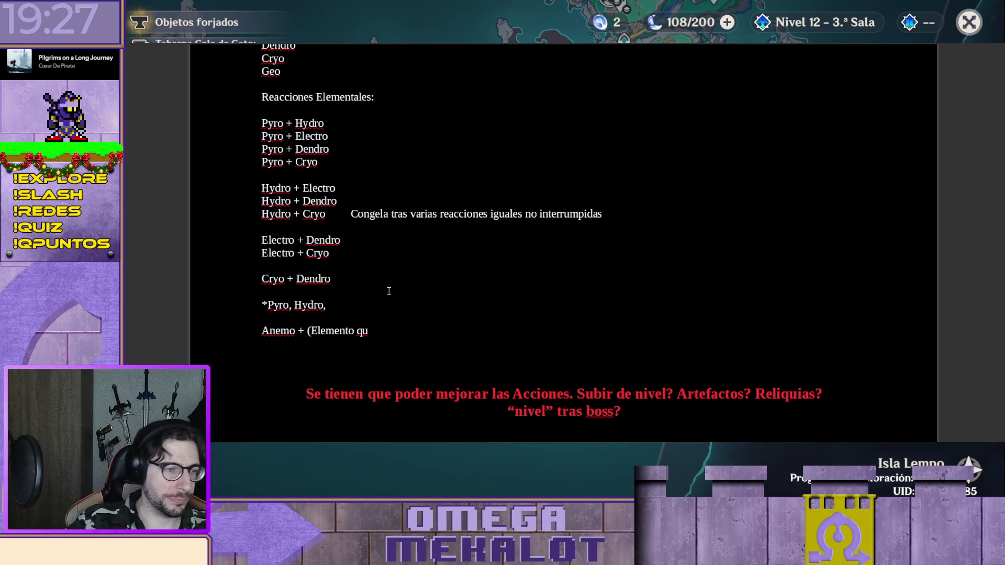
# Replace the unfinished 'Cryo +' entry with a 'Cryo + Electro' line above Cryo + Dendro
pyautogui.press('Return')
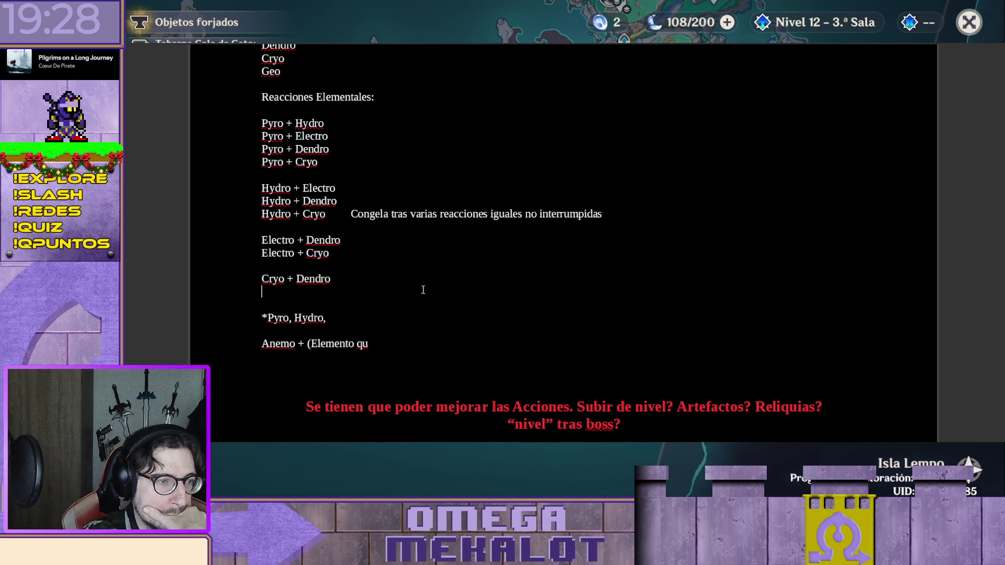
pyautogui.write('Cryo + E')
pyautogui.press('BackSpace')
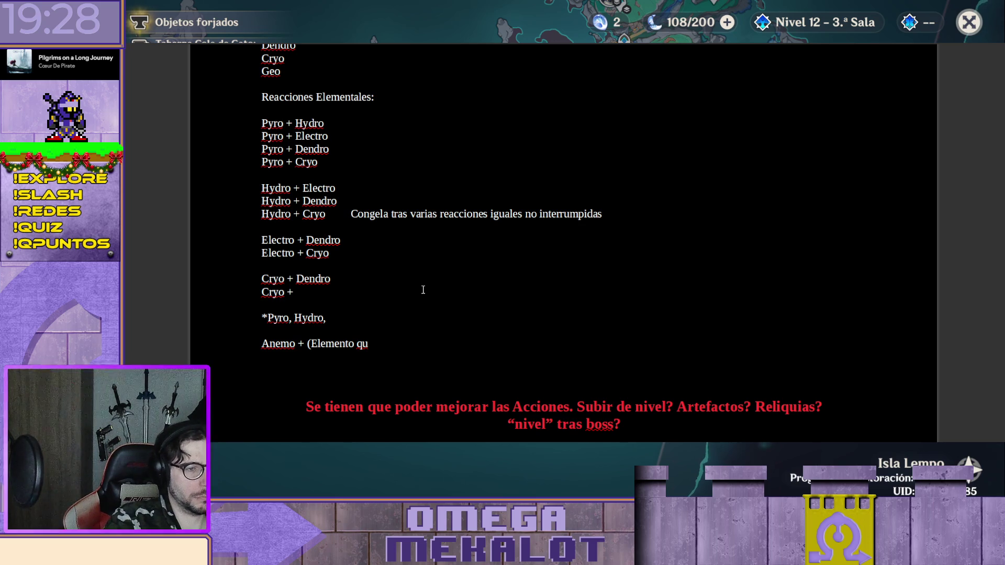
pyautogui.hotkey('shift', 'Home')
pyautogui.press('BackSpace')
pyautogui.press('Up')
pyautogui.press('Return')
pyautogui.press('Up')
pyautogui.write('Cryo + Electro')
pyautogui.press('Down')
pyautogui.press('Down')
pyautogui.press('Delete')
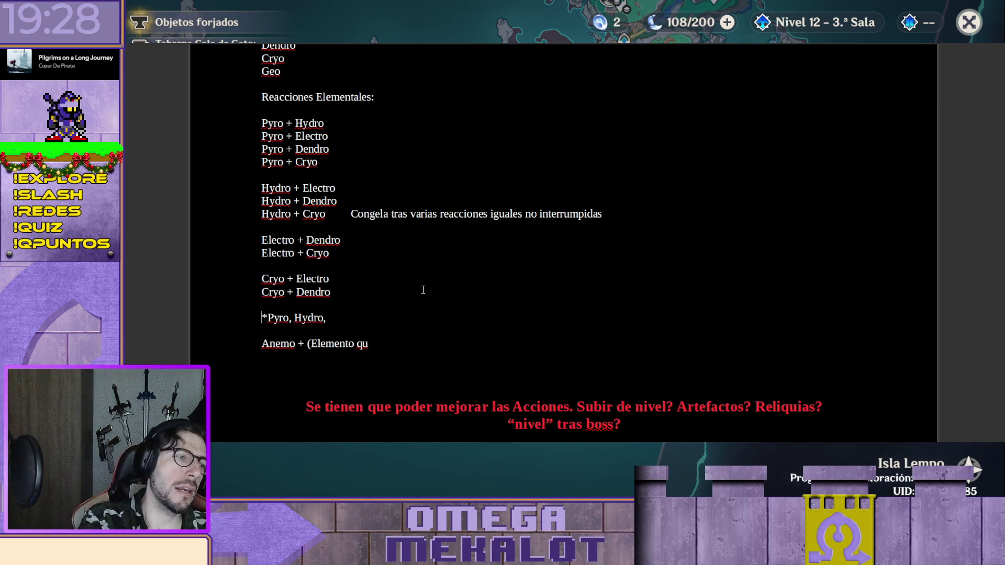
# Add blank lines of spacing above the asterisked '*Pyro, Hydro,' note
pyautogui.press('Down')
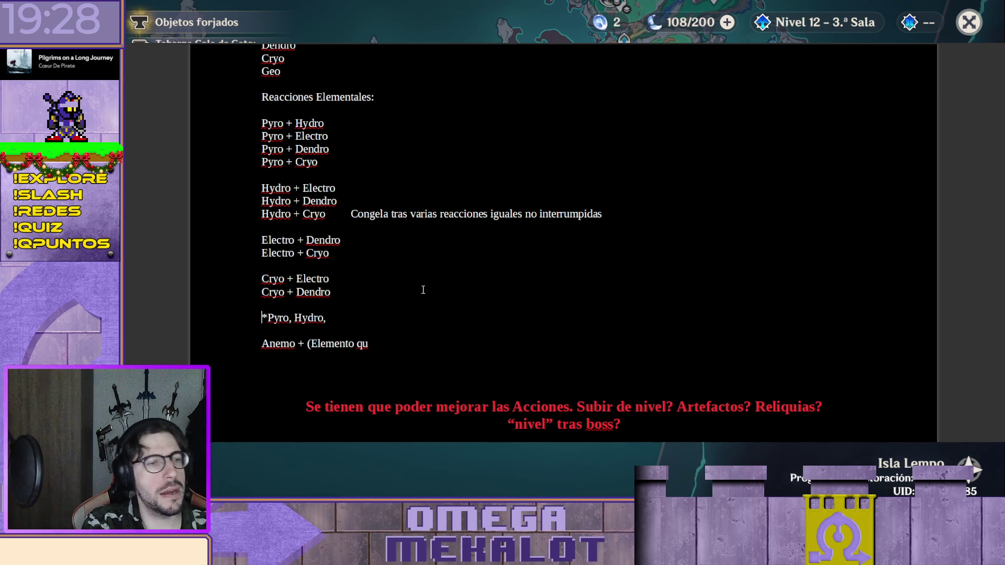
pyautogui.press('Return')
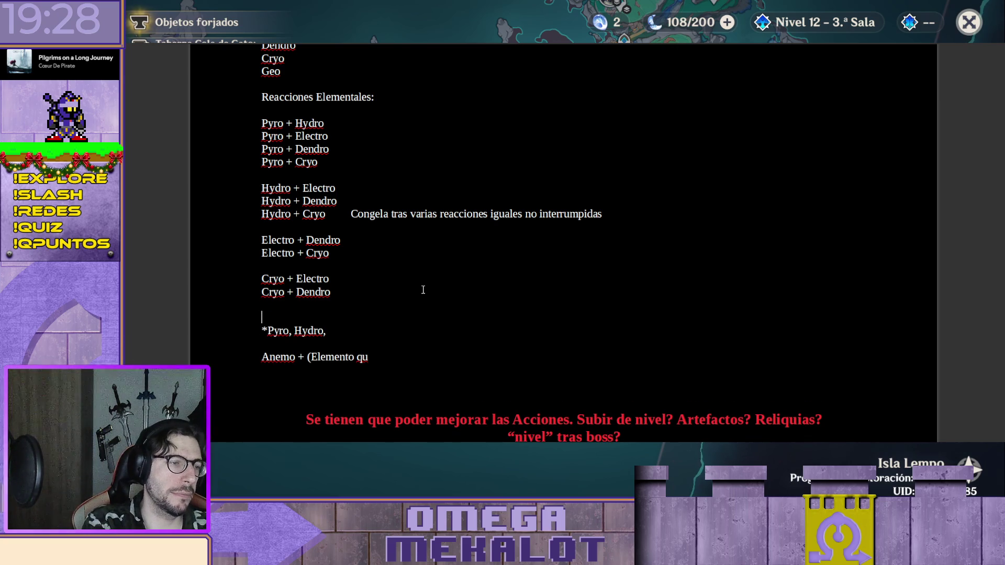
pyautogui.press('Up')
pyautogui.press('Return')
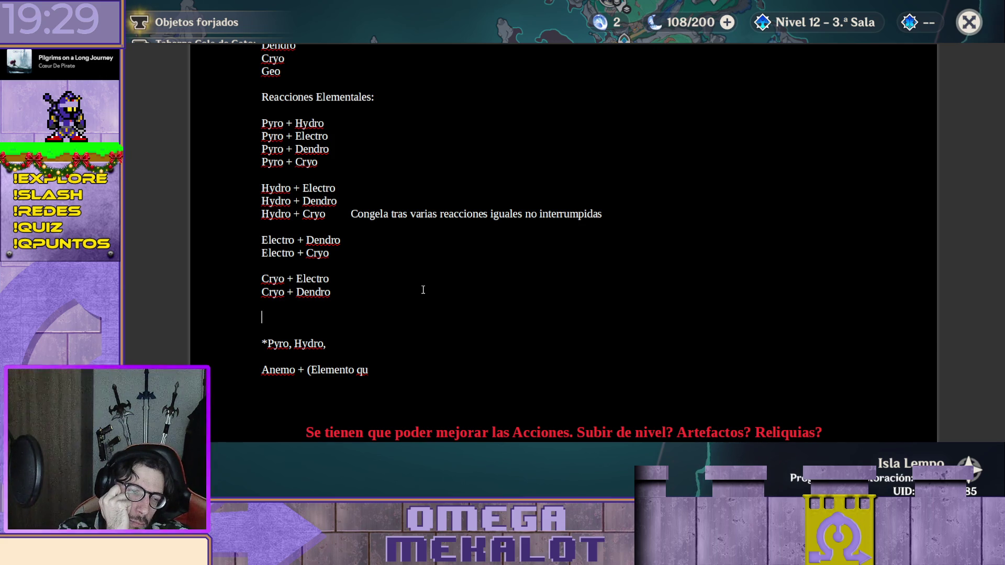
# Start a 'Geo +' line below the Anemo entry, undoing the bold attempt and removing a spare blank line
pyautogui.press('Down')
pyautogui.press('Down')
pyautogui.press('Down')
pyautogui.press('Down')
pyautogui.press('Down')
pyautogui.press('Down')
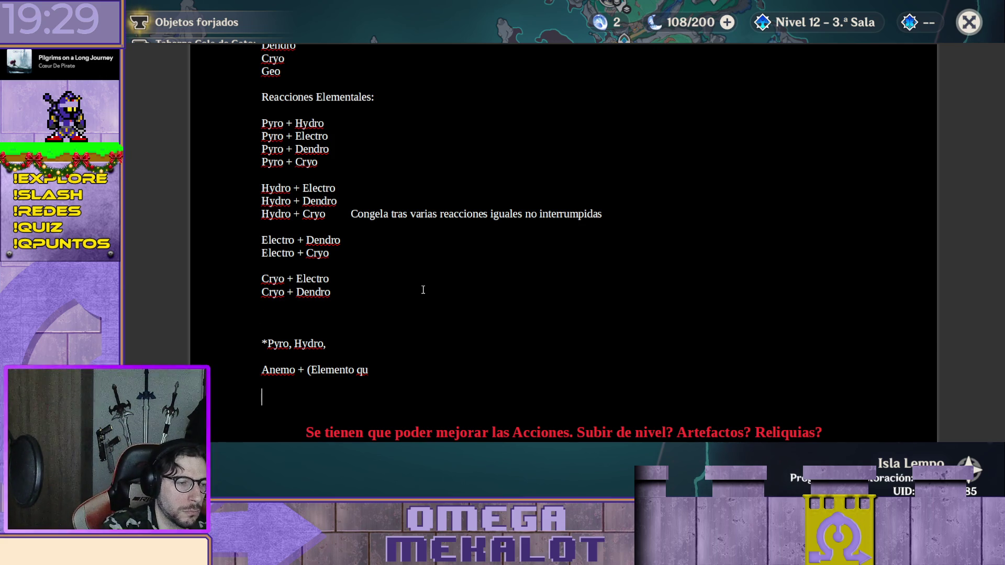
pyautogui.write('Geo')
pyautogui.press('BackSpace')
pyautogui.press('BackSpace')
pyautogui.press('BackSpace')
pyautogui.press('BackSpace')
pyautogui.write('Geo')
pyautogui.press('Return')
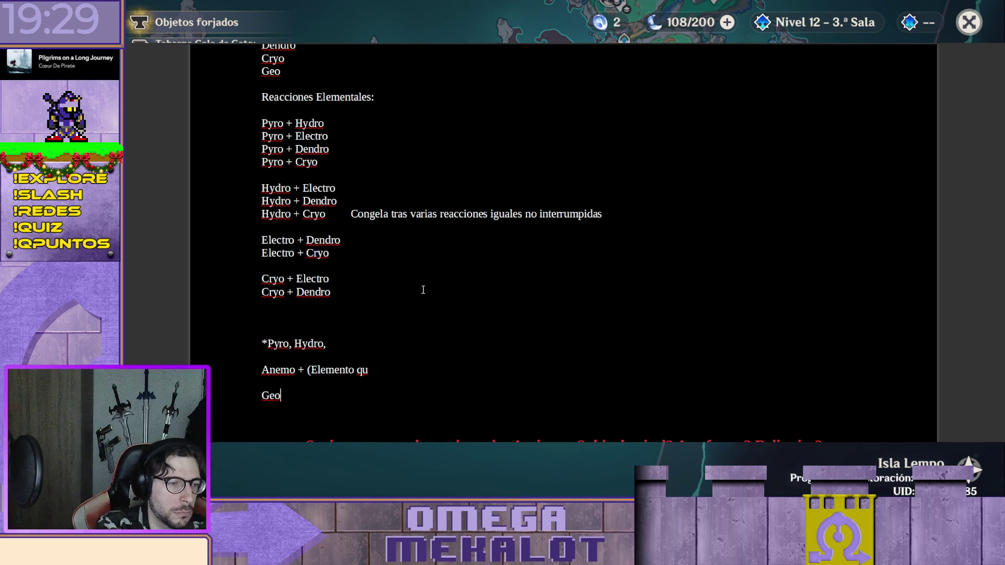
pyautogui.write(' +')
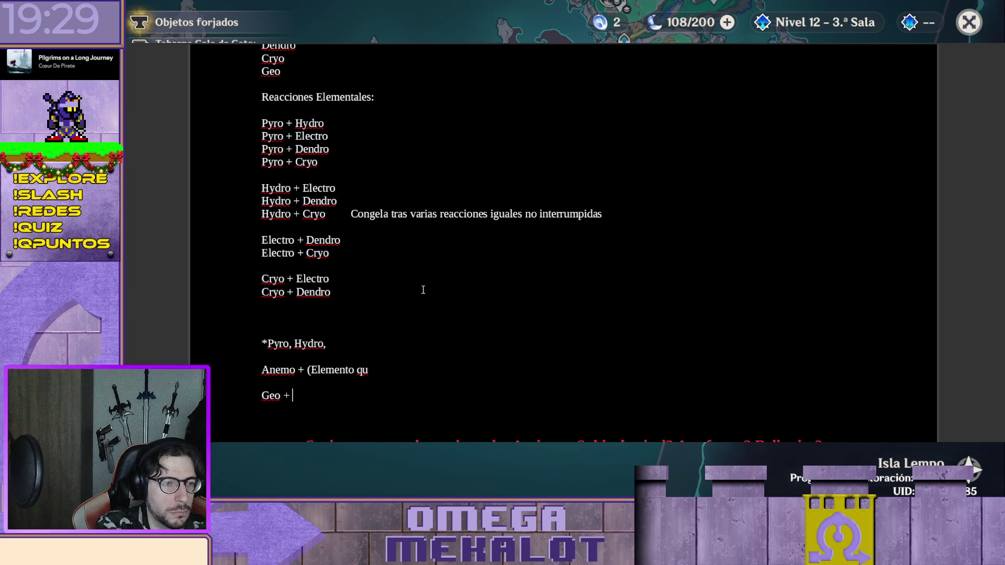
pyautogui.press('Up')
pyautogui.press('Up')
pyautogui.press('Up')
pyautogui.press('Up')
pyautogui.press('Up')
pyautogui.press('Up')
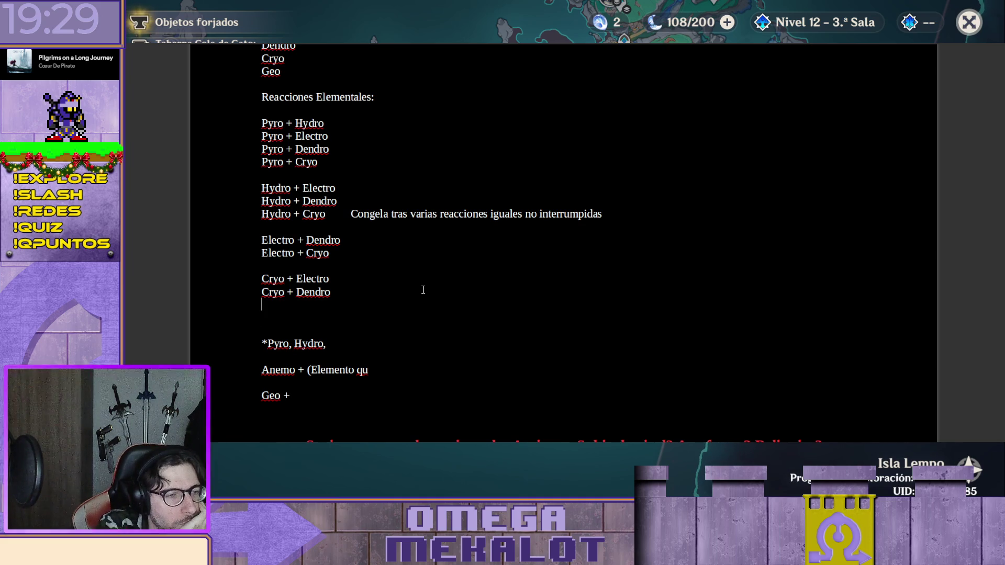
pyautogui.press('Delete')
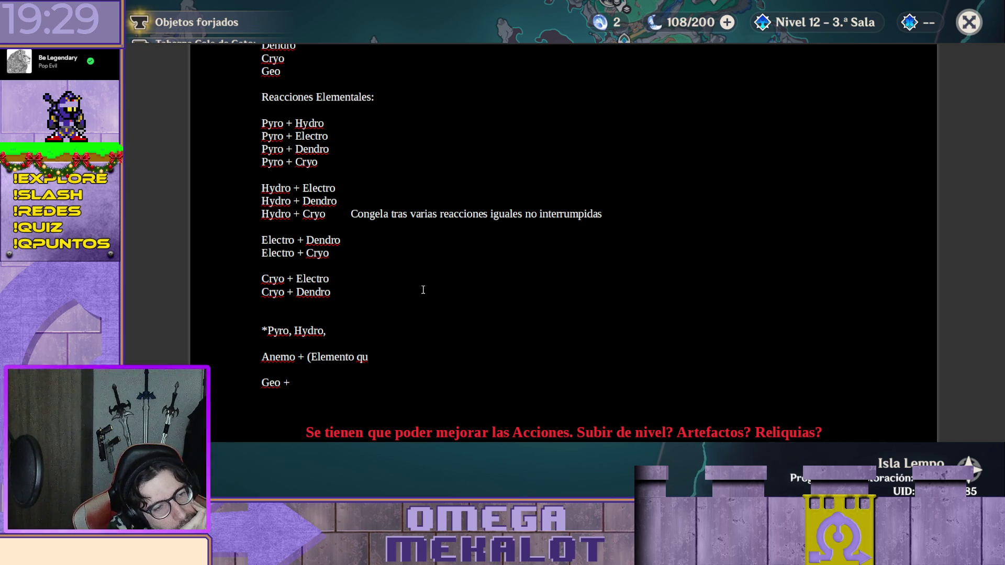
pyautogui.press('Up')
pyautogui.press('Up')
pyautogui.press('Up')
pyautogui.press('Up')
pyautogui.press('Up')
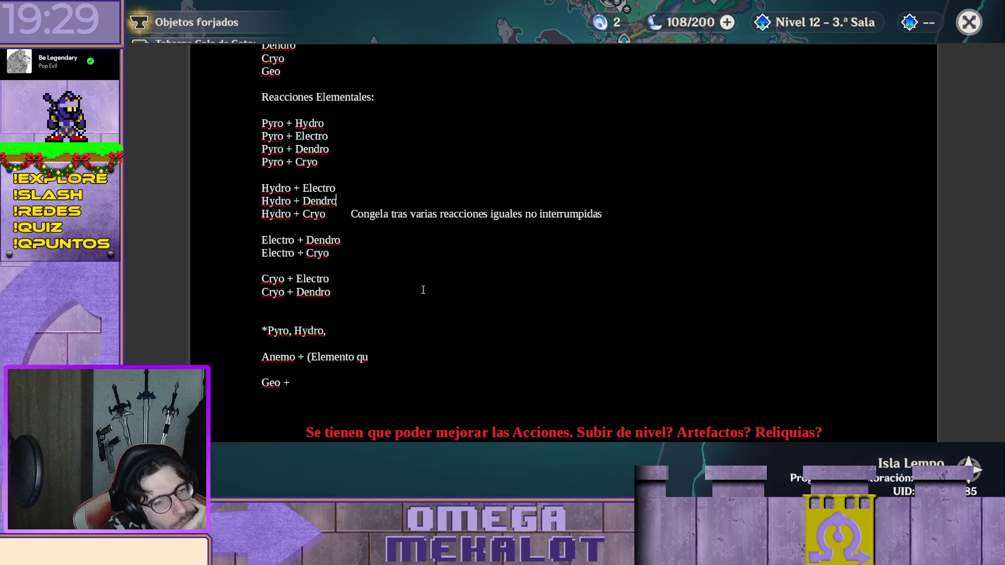
# Tab after Hydro + Dendro and note 'Al final del turno enemigo, recibe daño dendro'
pyautogui.press('Tab')
pyautogui.write('Al final del turno enemigo, recibe daño dendro')
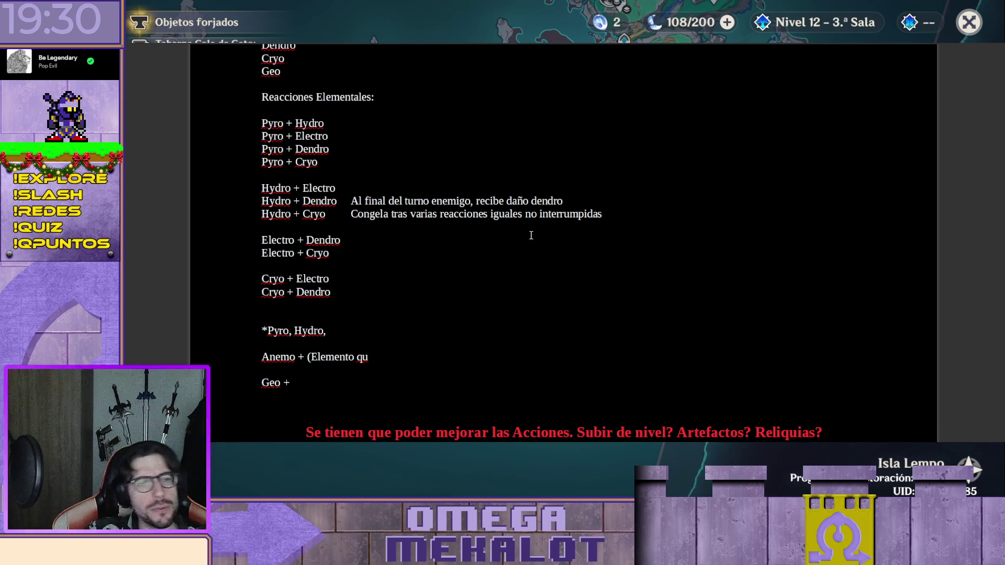
pyautogui.scroll(-5, 531, 237)
pyautogui.scroll(-5, 543, 258)
pyautogui.scroll(-5, 553, 271)
pyautogui.scroll(-5, 558, 276)
pyautogui.scroll(-5, 558, 277)
pyautogui.scroll(-5, 558, 279)
pyautogui.scroll(-5, 557, 286)
pyautogui.scroll(-5, 556, 286)
pyautogui.scroll(-5, 556, 286)
pyautogui.scroll(-5, 556, 286)
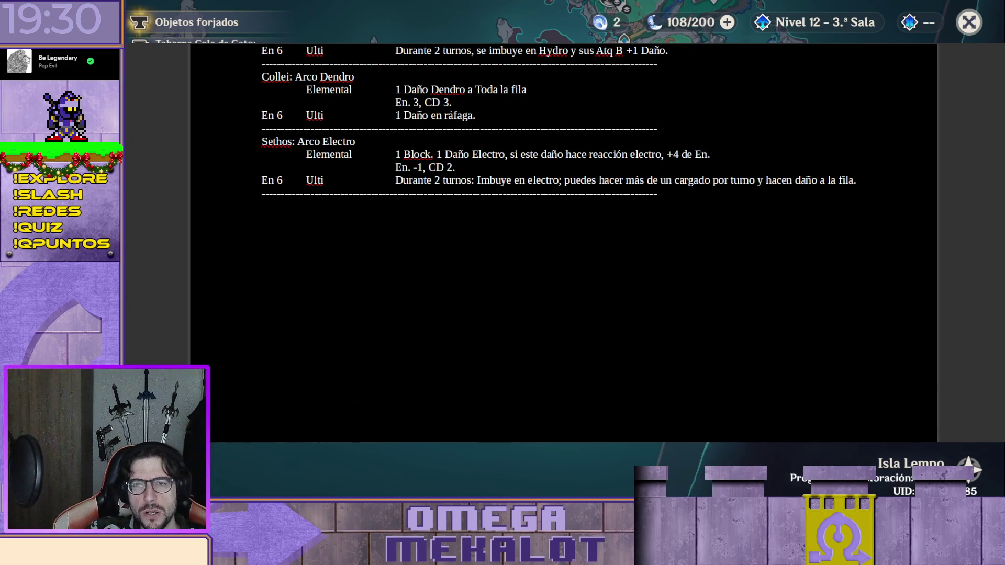
pyautogui.scroll(-5, 555, 286)
pyautogui.scroll(-5, 556, 285)
pyautogui.scroll(-5, 555, 286)
pyautogui.scroll(-5, 555, 286)
pyautogui.scroll(5, 708, 241)
pyautogui.scroll(2, 709, 241)
pyautogui.scroll(5, 708, 241)
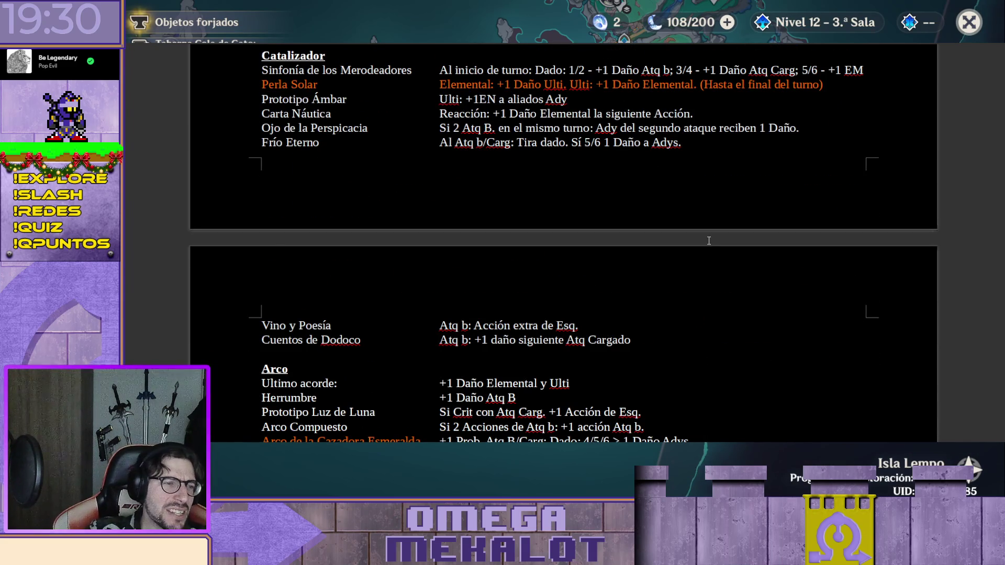
pyautogui.scroll(5, 709, 240)
pyautogui.scroll(5, 580, 284)
pyautogui.scroll(3, 580, 285)
pyautogui.scroll(3, 580, 284)
pyautogui.scroll(-5, 581, 285)
pyautogui.scroll(-5, 597, 276)
pyautogui.scroll(-5, 611, 270)
pyautogui.scroll(-5, 611, 269)
pyautogui.scroll(-5, 611, 269)
pyautogui.scroll(-5, 611, 270)
pyautogui.scroll(-5, 611, 270)
pyautogui.scroll(-5, 611, 269)
pyautogui.scroll(-5, 611, 268)
pyautogui.scroll(-5, 611, 267)
pyautogui.scroll(-5, 612, 267)
pyautogui.scroll(-5, 602, 280)
pyautogui.scroll(-5, 603, 280)
pyautogui.scroll(-5, 603, 280)
pyautogui.scroll(-5, 602, 280)
pyautogui.scroll(-5, 602, 281)
pyautogui.scroll(-2, 601, 281)
pyautogui.scroll(-5, 647, 306)
pyautogui.scroll(-3, 646, 303)
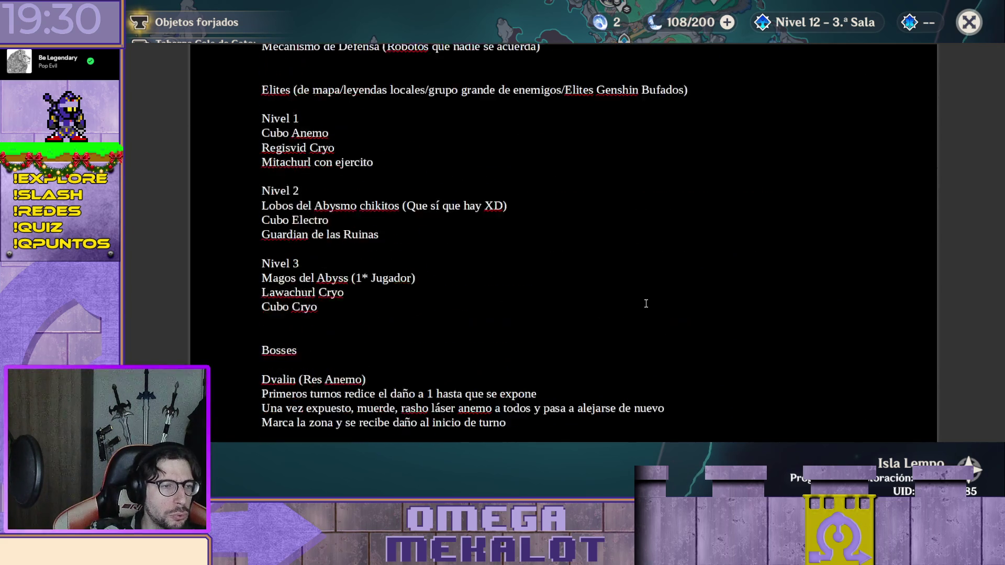
pyautogui.scroll(-3, 646, 304)
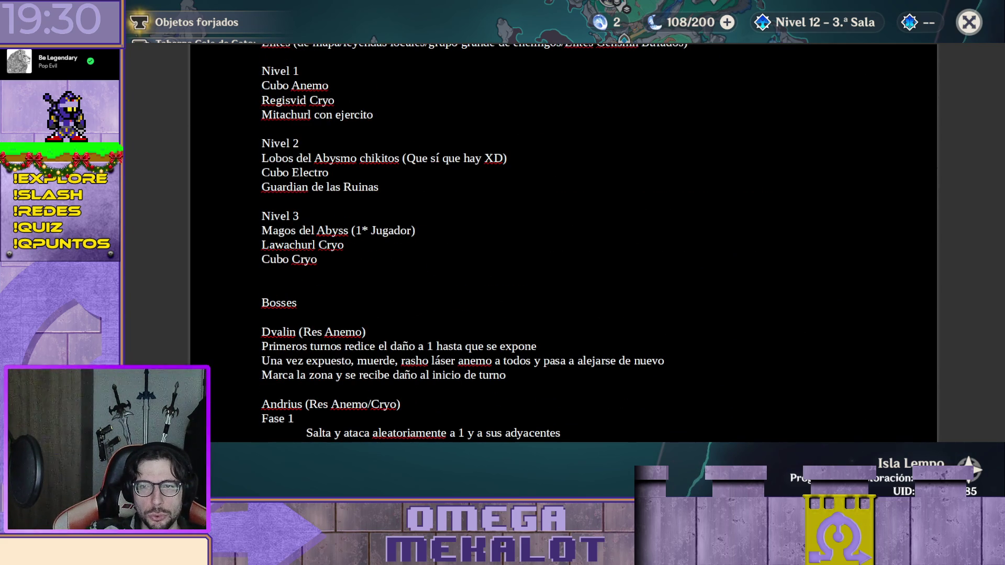
pyautogui.scroll(5, 563, 244)
pyautogui.scroll(5, 563, 243)
pyautogui.scroll(5, 563, 244)
pyautogui.scroll(5, 563, 243)
pyautogui.scroll(5, 563, 244)
pyautogui.scroll(5, 563, 243)
pyautogui.scroll(1, 835, 267)
pyautogui.scroll(1, 617, 286)
pyautogui.scroll(5, 616, 286)
pyautogui.scroll(5, 616, 286)
pyautogui.scroll(5, 616, 286)
pyautogui.scroll(5, 616, 286)
pyautogui.scroll(5, 616, 286)
pyautogui.scroll(5, 617, 286)
pyautogui.scroll(3, 616, 286)
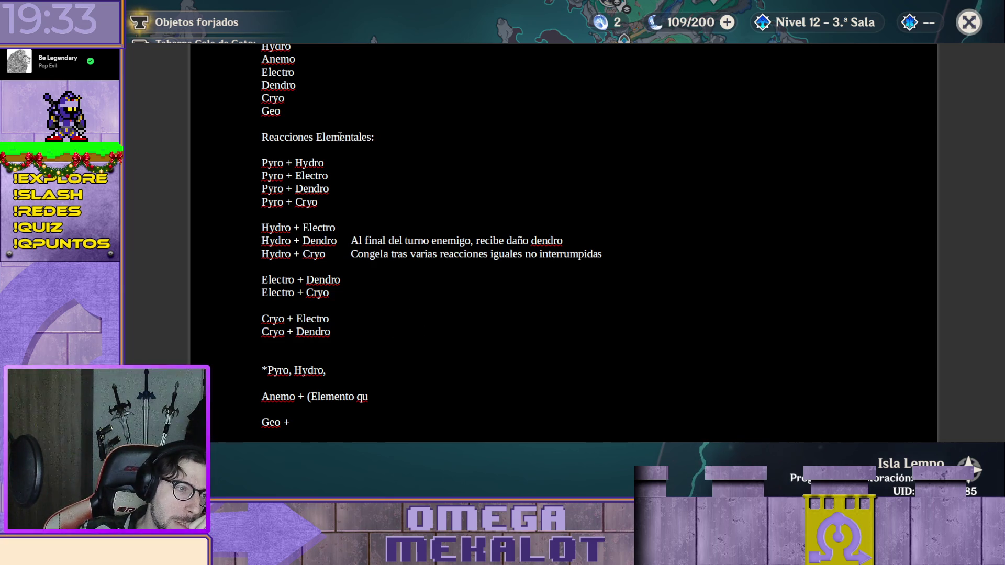
# Make the 'Reacciones Elementales:' heading bold
pyautogui.moveTo(374, 138); pyautogui.dragTo(262, 138)
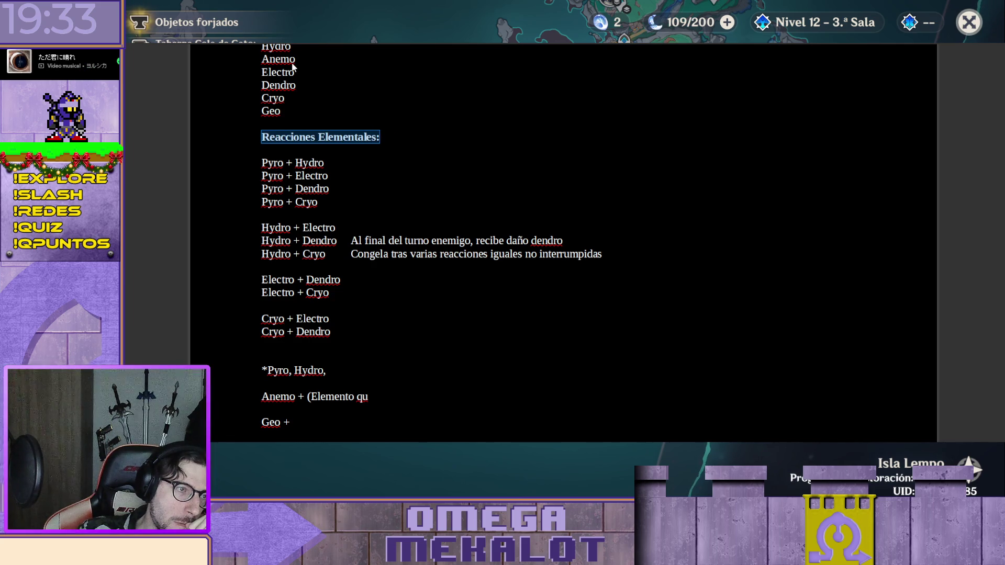
pyautogui.hotkey('ctrl', 'b')
pyautogui.press('Right')
pyautogui.press('Down')
pyautogui.scroll(2, 475, 192)
pyautogui.scroll(1, 473, 189)
pyautogui.scroll(-1, 471, 189)
# Make the 'Elementos:' heading bold and delete the blank line under Reacciones Elementales
pyautogui.doubleClick(272, 115)
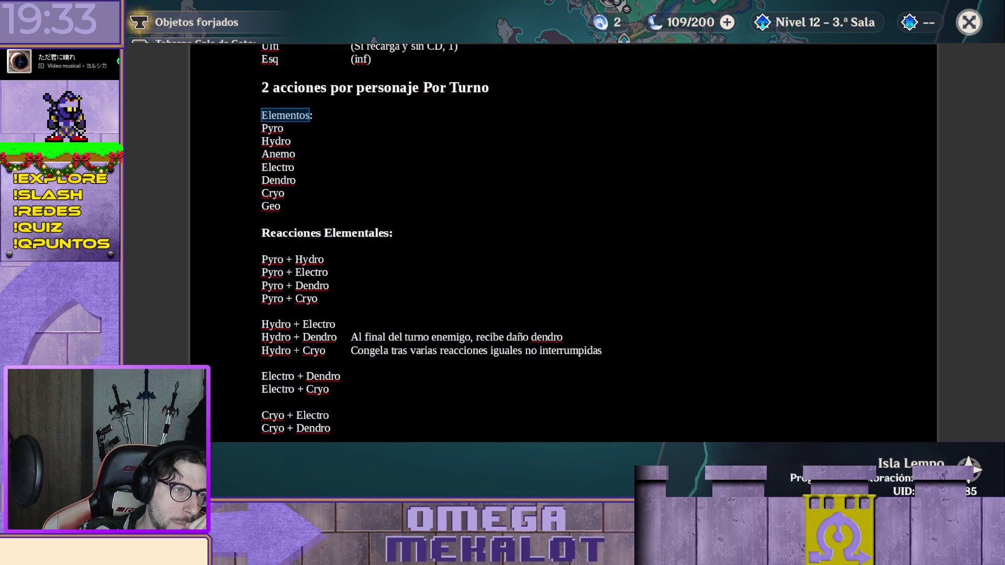
pyautogui.hotkey('ctrl', 'b')
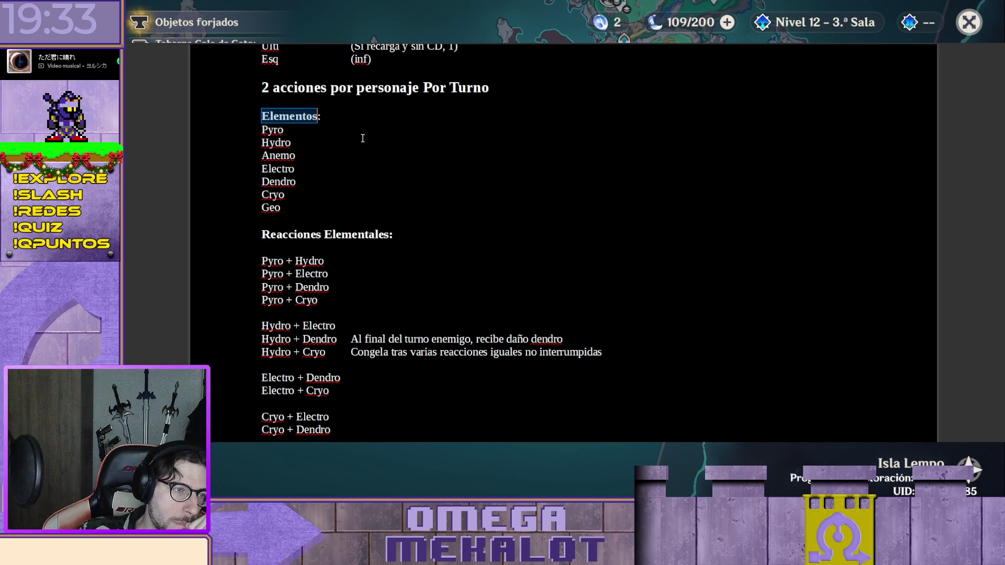
pyautogui.click(304, 245)
pyautogui.press('Delete')
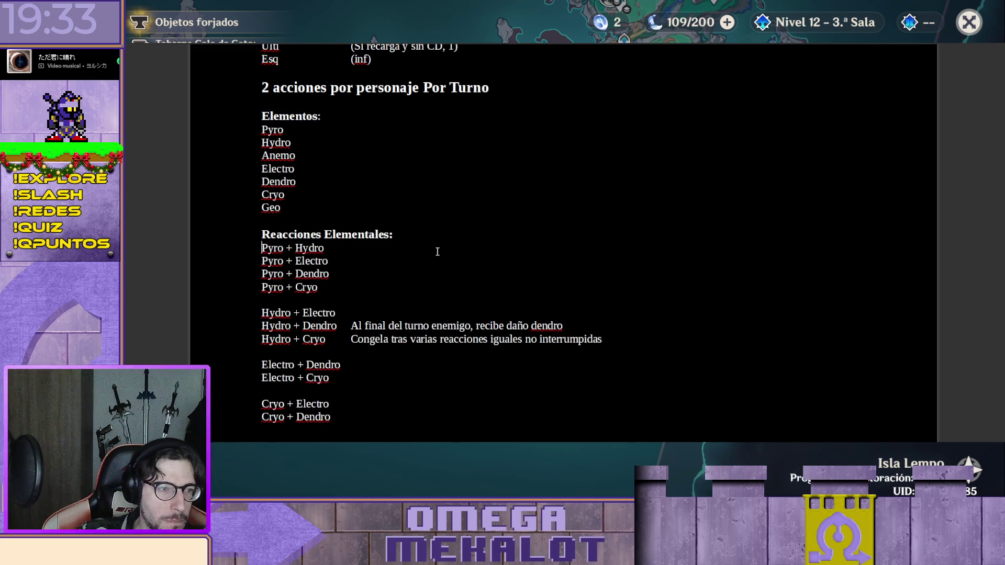
pyautogui.scroll(-2, 493, 230)
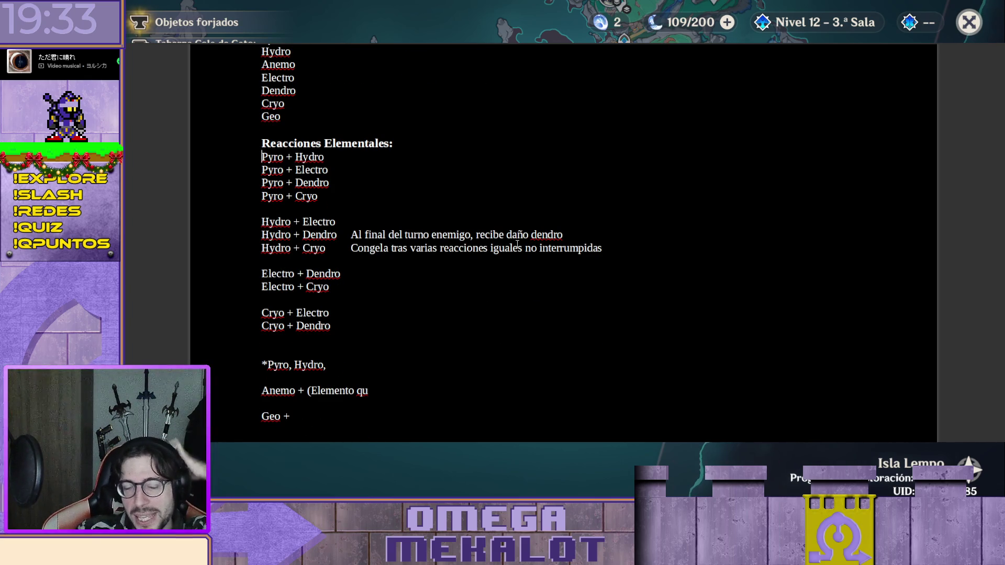
# Remove the blank line below Cryo + Dendro and the stray 'qu' fragment on the Anemo line
pyautogui.click(360, 342)
pyautogui.press('BackSpace')
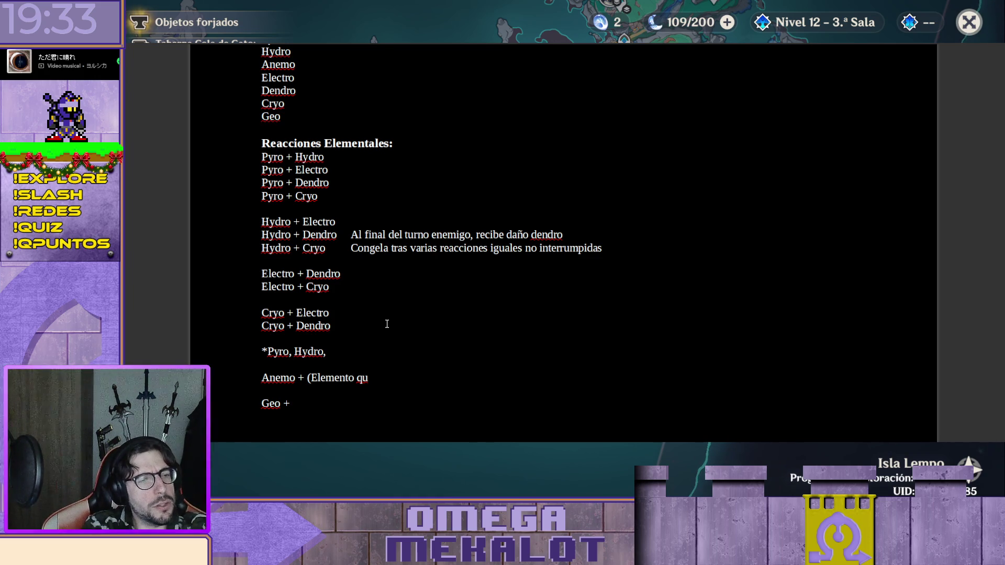
pyautogui.write('(')
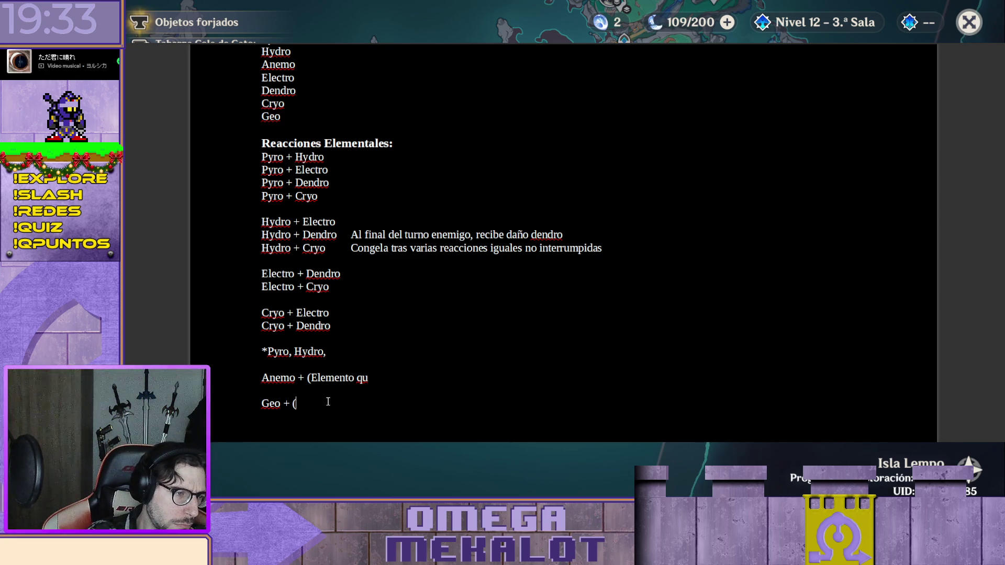
pyautogui.write('e')
pyautogui.press('BackSpace')
pyautogui.write('Elemento aplicado)')
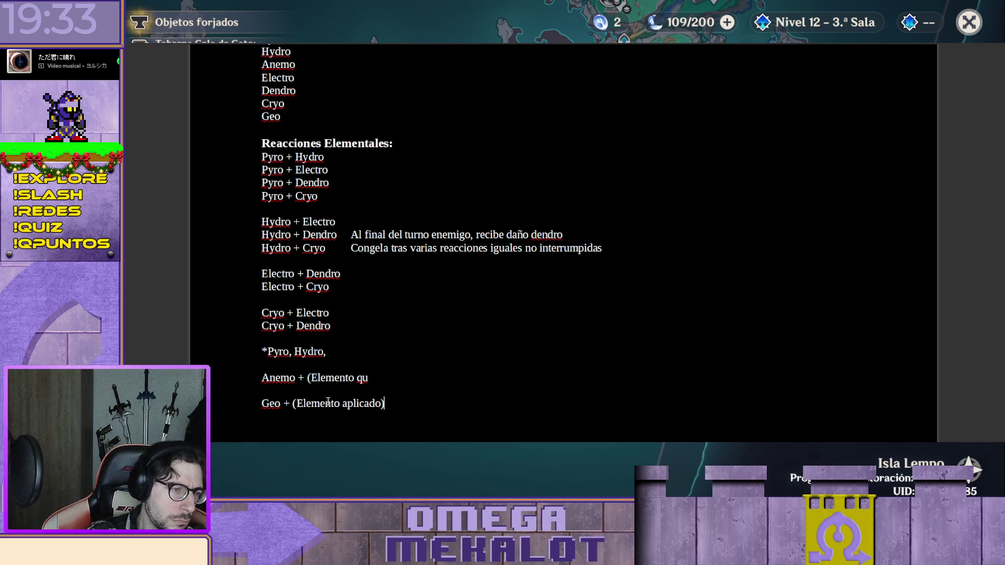
pyautogui.press('Up')
pyautogui.press('Up')
pyautogui.press('End')
pyautogui.press('BackSpace')
pyautogui.press('BackSpace')
pyautogui.write('aplicado')
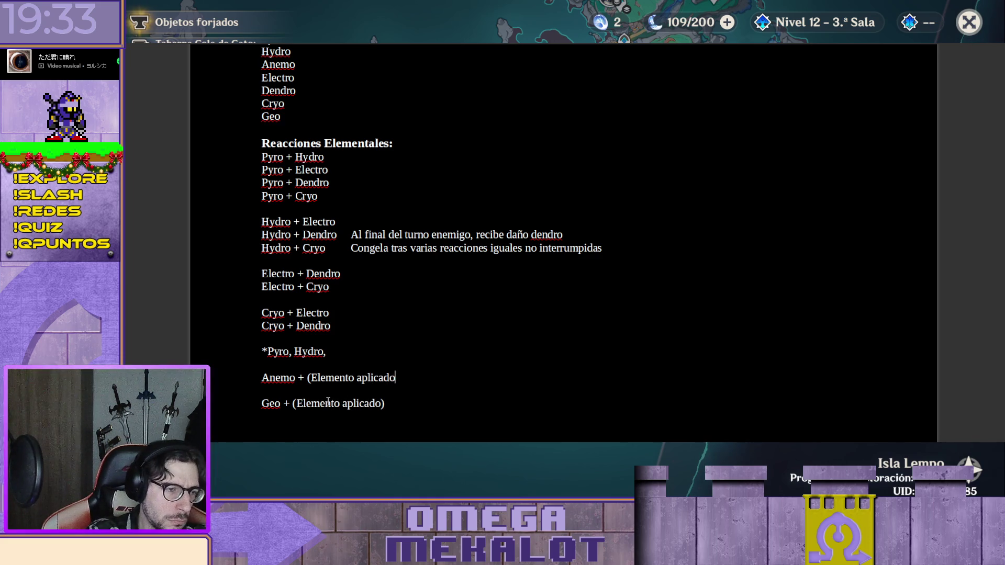
pyautogui.write(')')
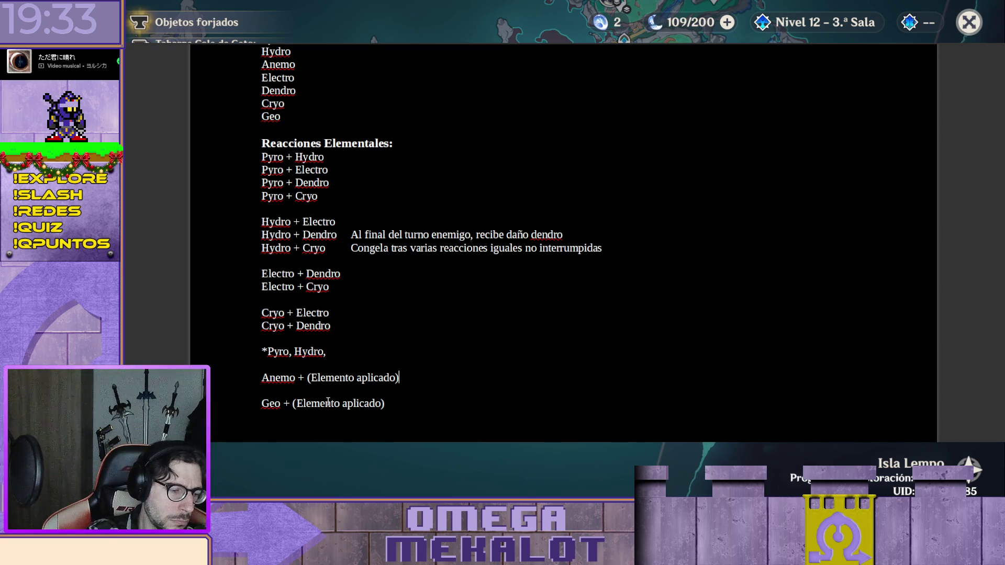
pyautogui.write(':')
# Shorten 'Elemento' to 'Elem' on both the Anemo and Geo applied-element lines
pyautogui.press('Down')
pyautogui.write(':')
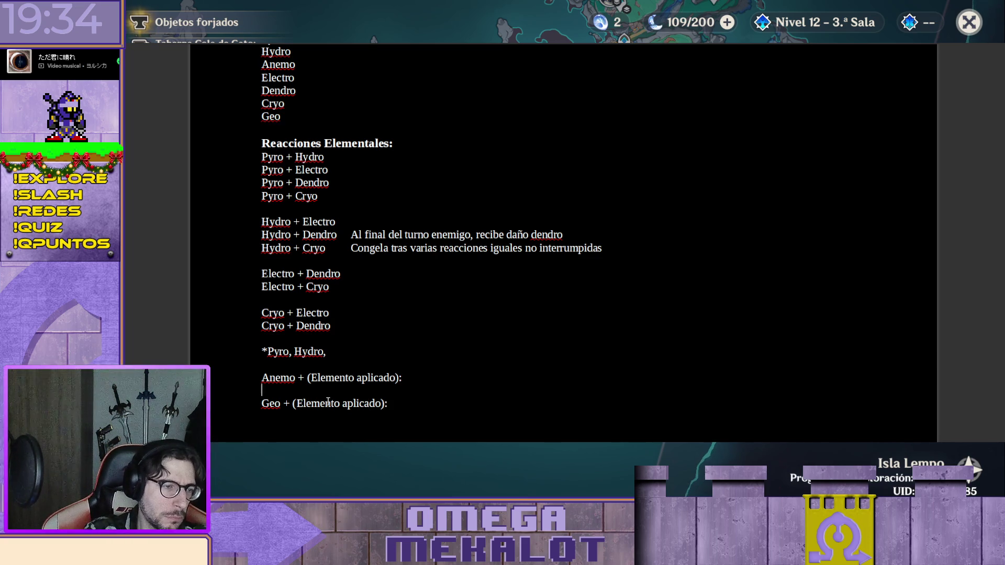
pyautogui.press('BackSpace')
pyautogui.press('BackSpace')
pyautogui.press('BackSpace')
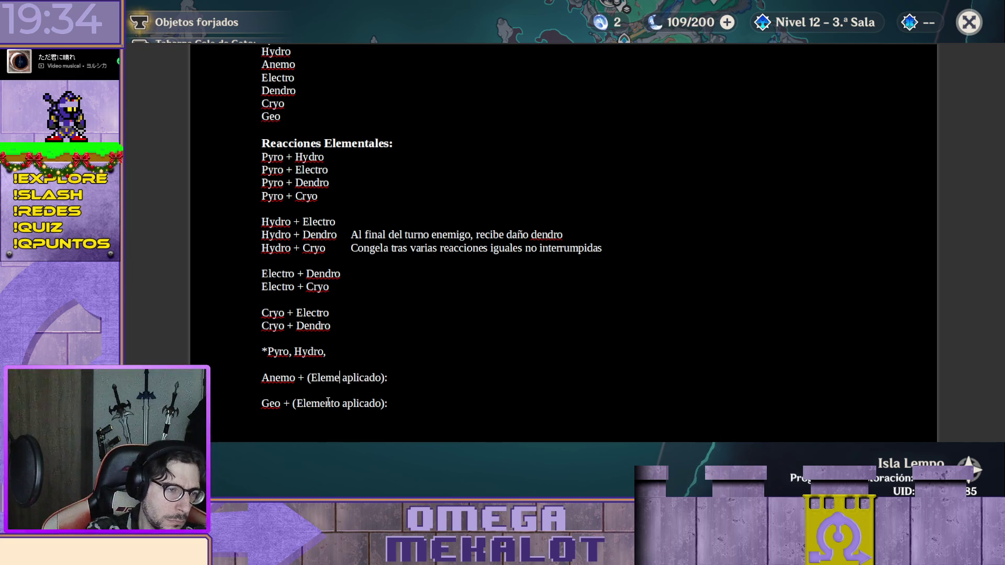
pyautogui.press('Down')
pyautogui.hotkey('shift', 'Left')
pyautogui.hotkey('shift', 'Left')
pyautogui.hotkey('shift', 'Left')
pyautogui.hotkey('shift', 'Left')
pyautogui.press('BackSpace')
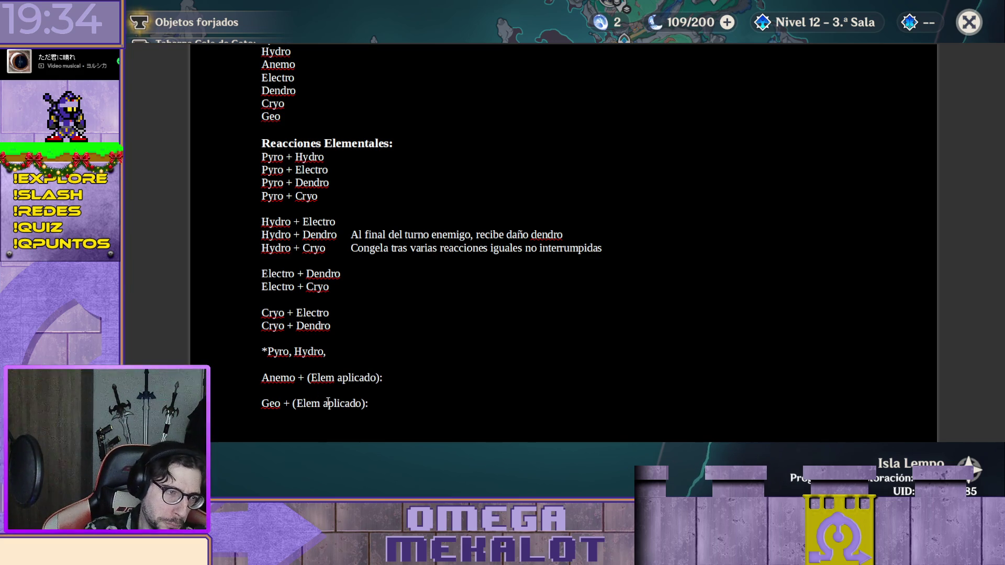
pyautogui.press('Up')
pyautogui.press('Up')
pyautogui.press('Up')
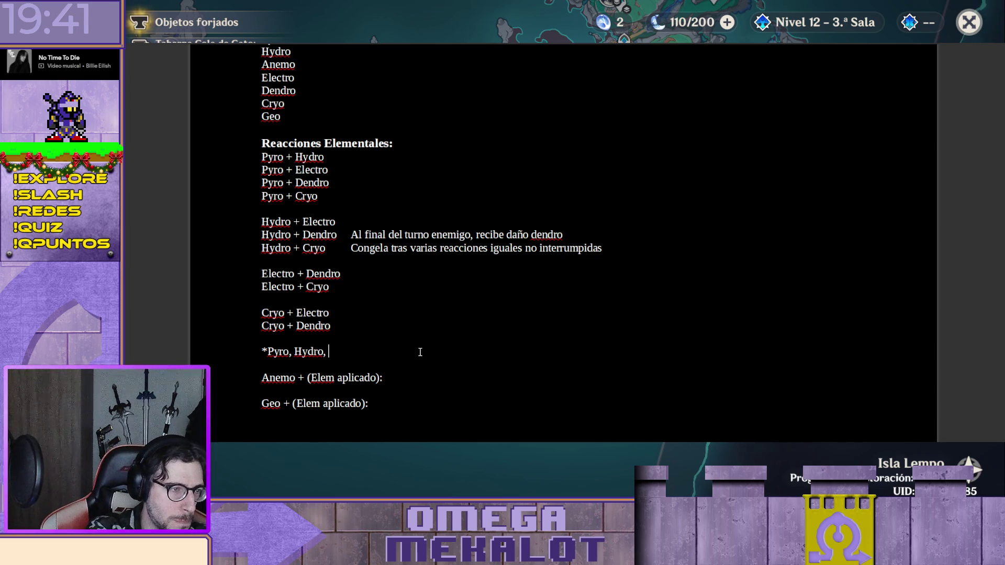
pyautogui.write('Electro')
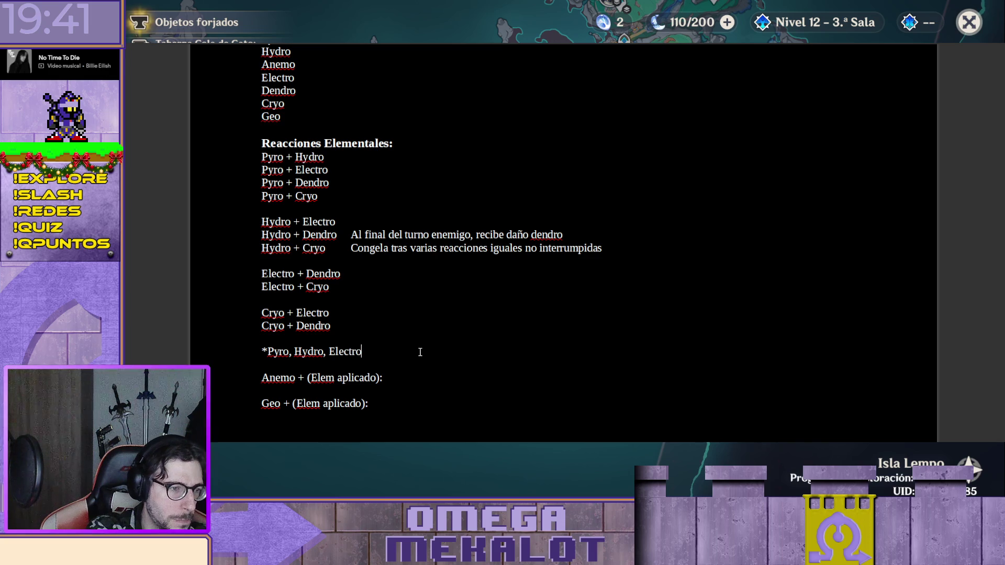
pyautogui.write(', ')
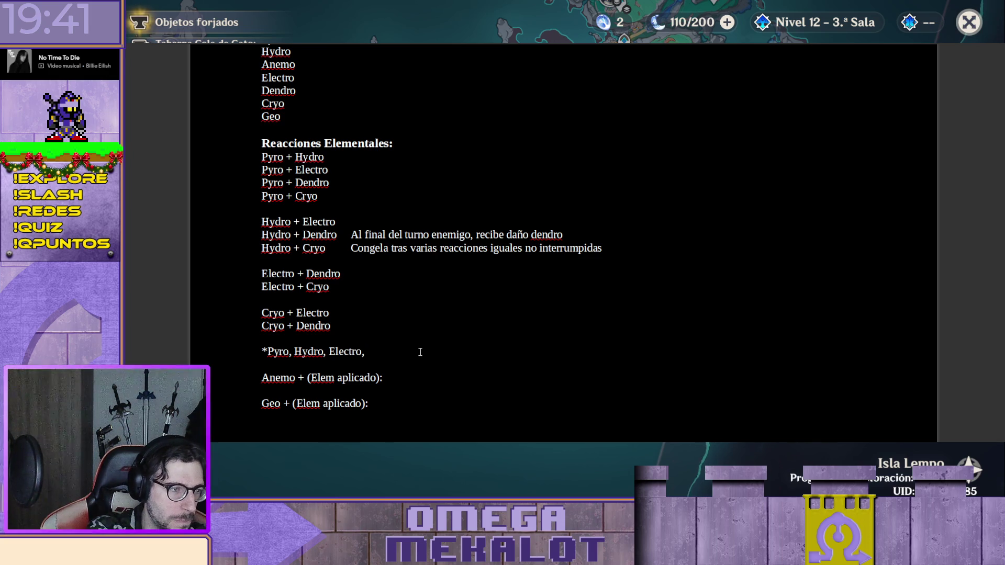
pyautogui.write('Cryo y Dendro,')
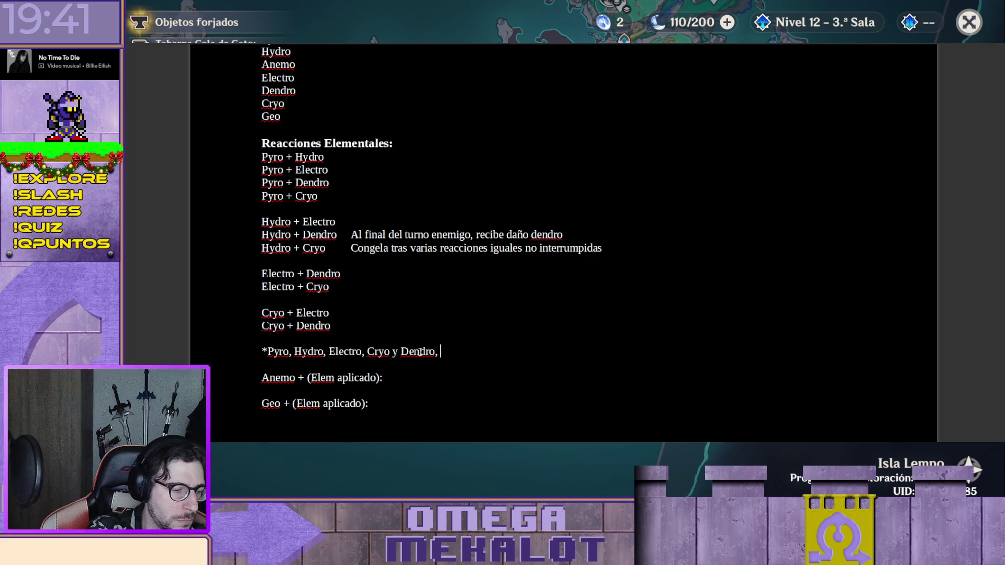
# Extend the note with Electro, Cryo y Dendro persisting hasta el final del turno o hasta que se hace una reacción
pyautogui.press('BackSpace')
pyautogui.press('BackSpace')
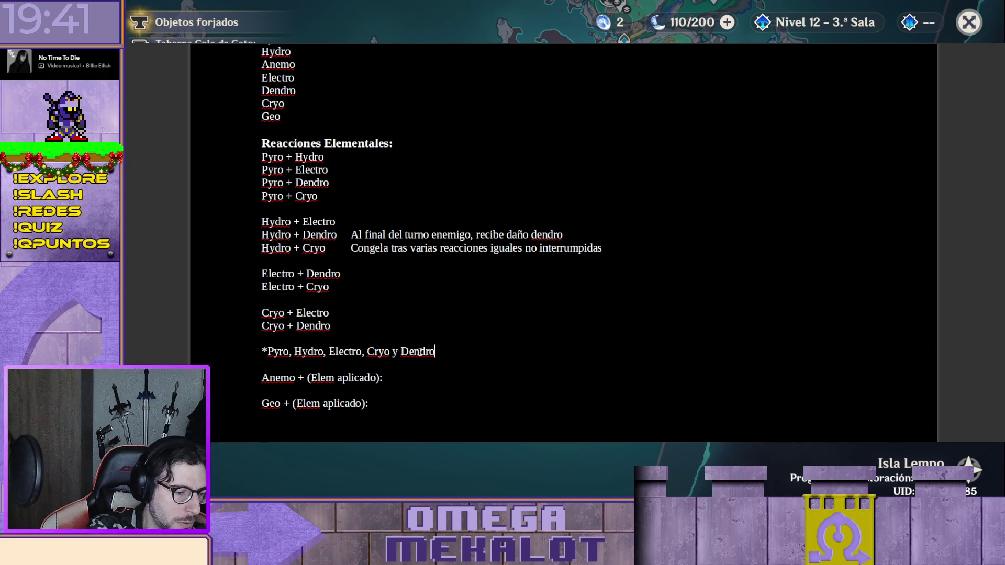
pyautogui.write('persisten en el enemigo hasta el final del turno.')
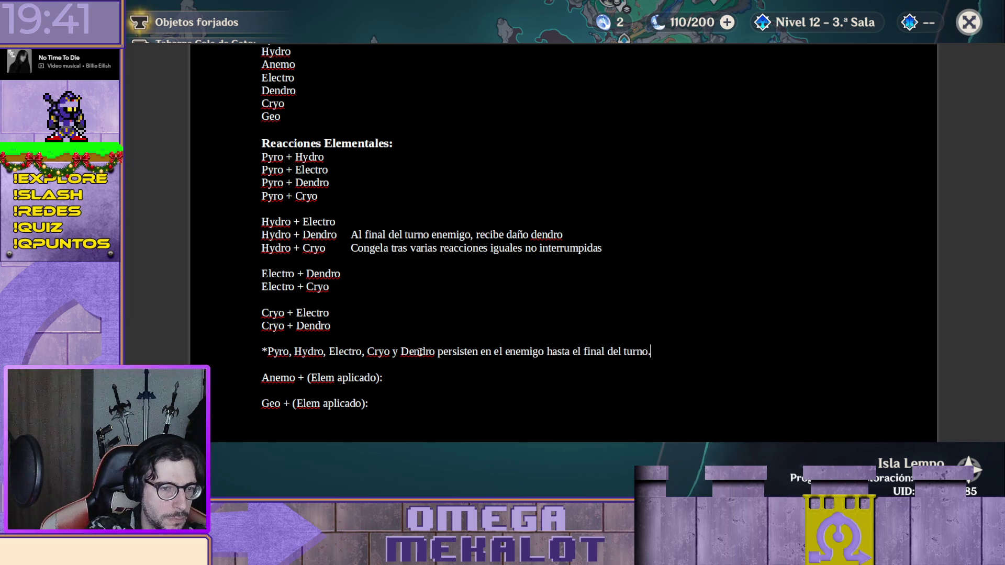
pyautogui.press('BackSpace')
pyautogui.write('o hasta que se hace una reacción')
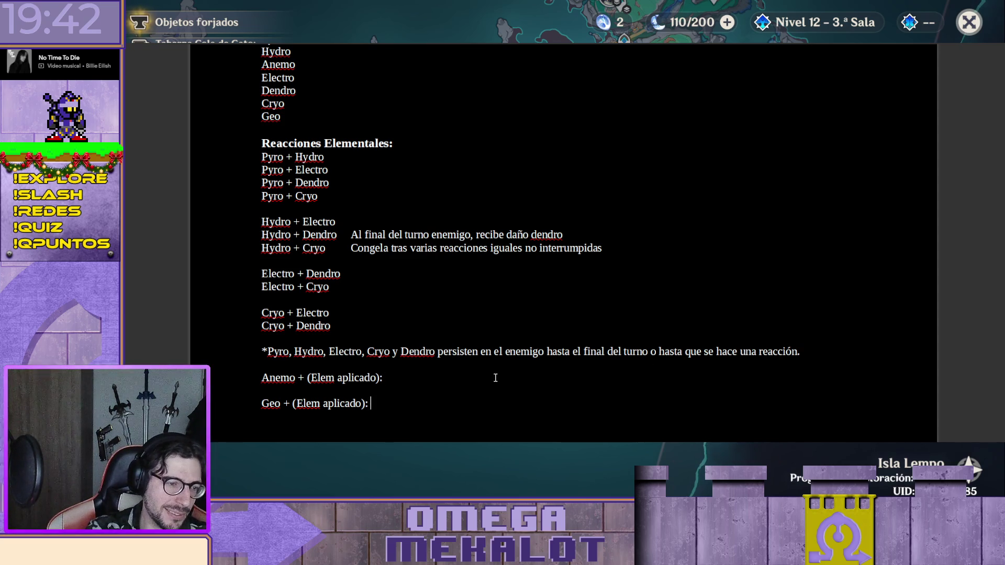
pyautogui.press('Up')
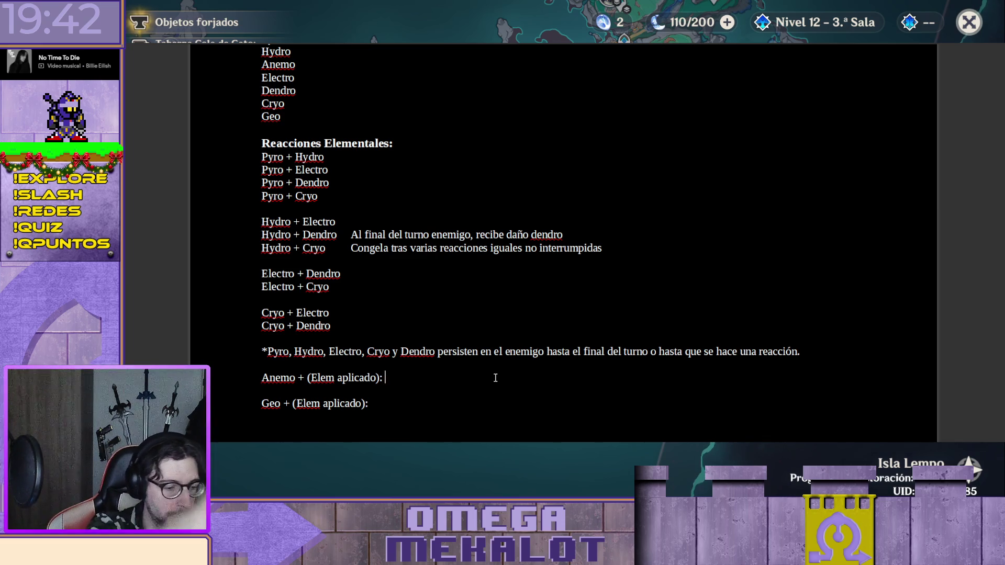
pyautogui.write('Hac')
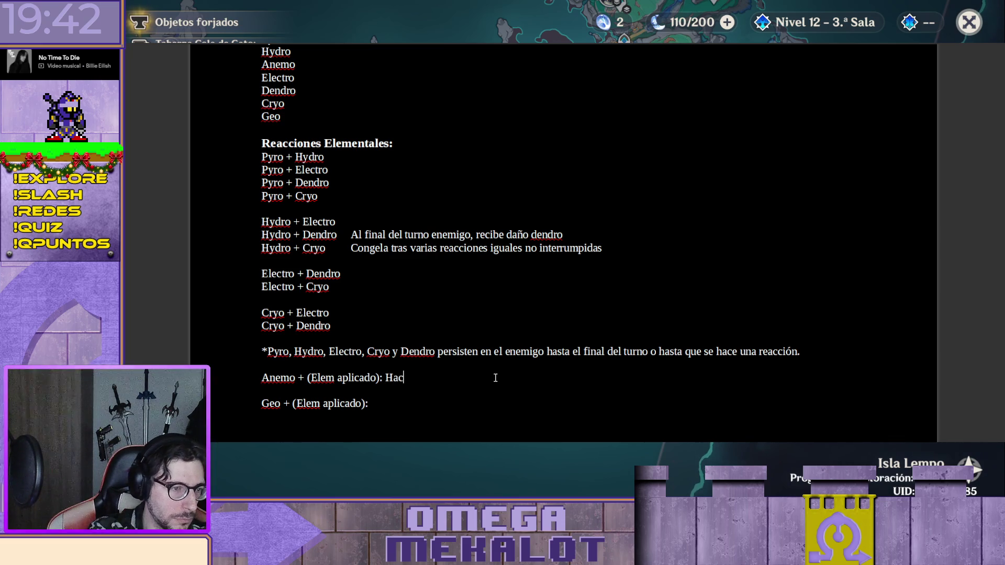
# Write 'Aplica el elemento al resto de la fila.' on the Anemo line, fixing typos
pyautogui.press('BackSpace')
pyautogui.press('BackSpace')
pyautogui.press('BackSpace')
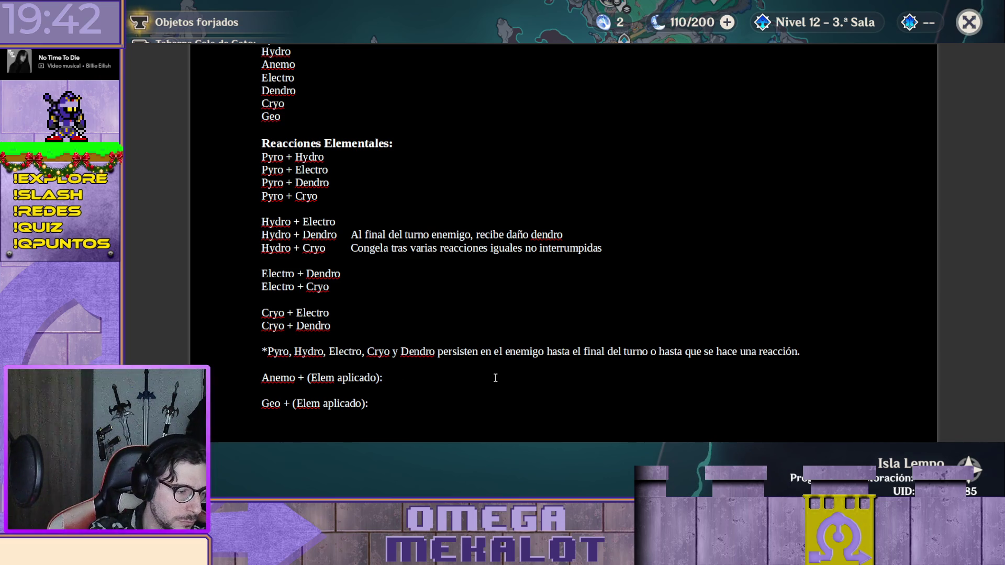
pyautogui.write('Ap')
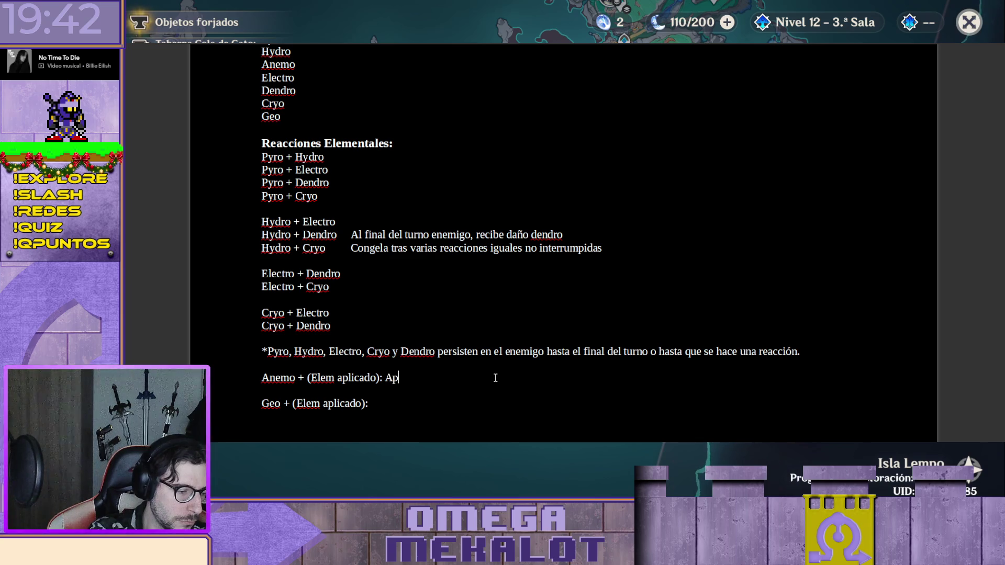
pyautogui.write('lica el')
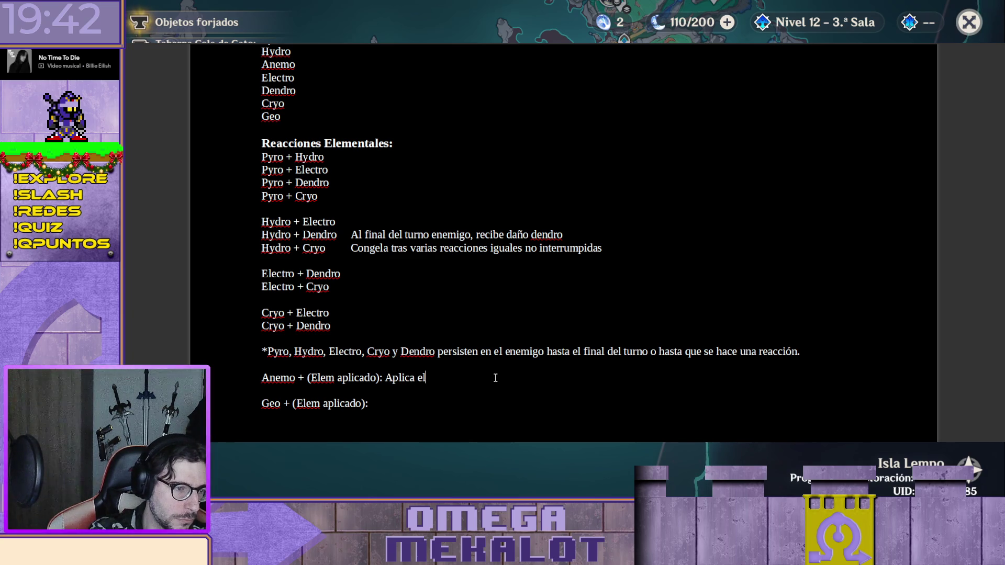
pyautogui.write(' elemnto')
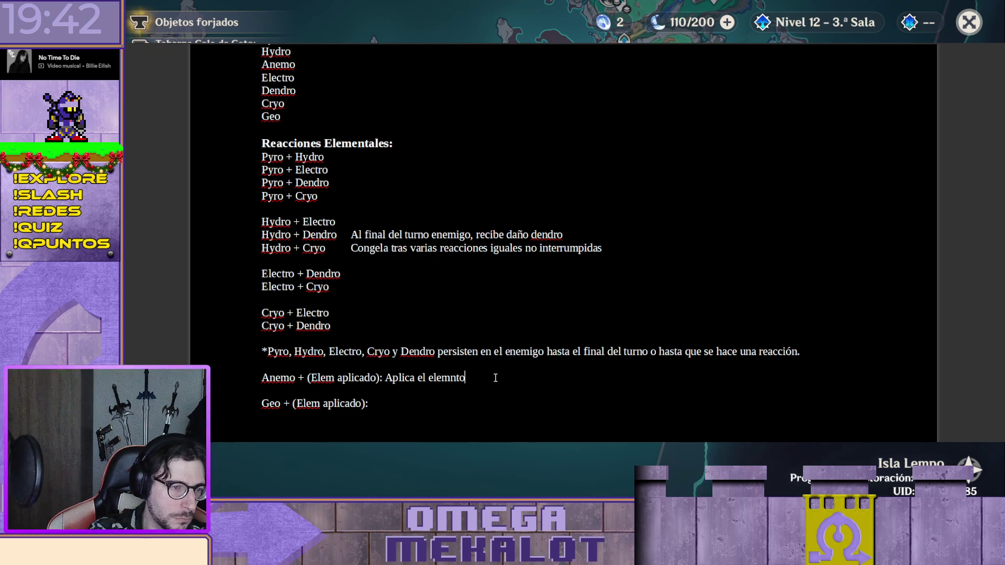
pyautogui.press('BackSpace')
pyautogui.press('BackSpace')
pyautogui.press('BackSpace')
pyautogui.press('BackSpace')
pyautogui.write('ento al resto de la fila.')
pyautogui.press('Down')
pyautogui.press('Down')
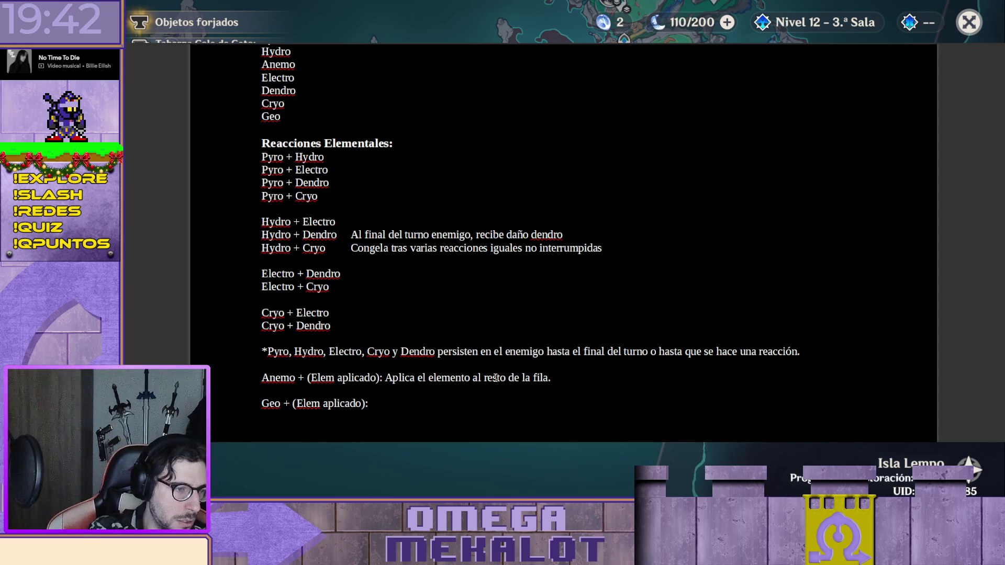
pyautogui.write('Al')
# Write 'Ganas X Block' on the Geo line, trimming false starts and extra letters
pyautogui.press('BackSpace')
pyautogui.press('BackSpace')
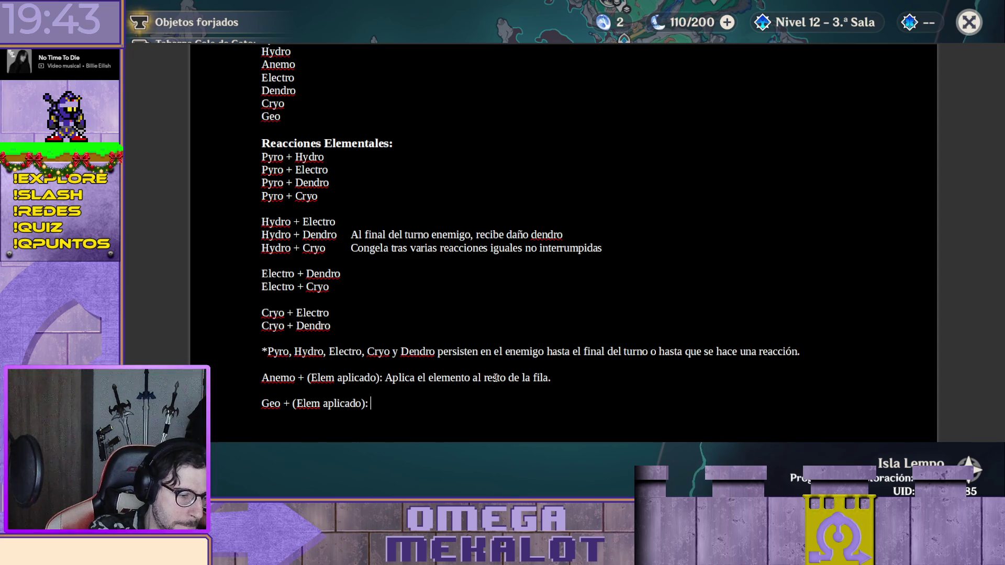
pyautogui.write('Gana')
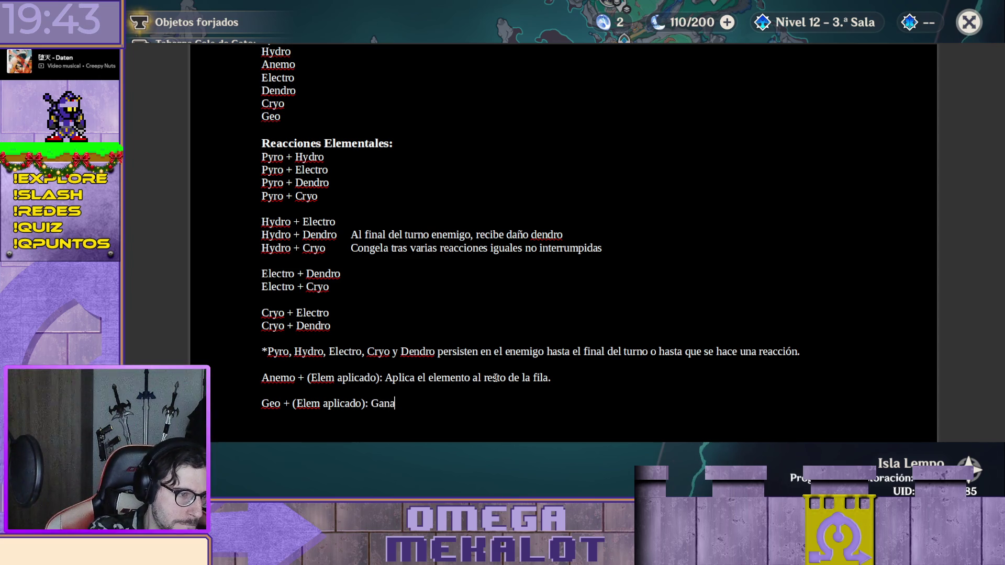
pyautogui.write('s')
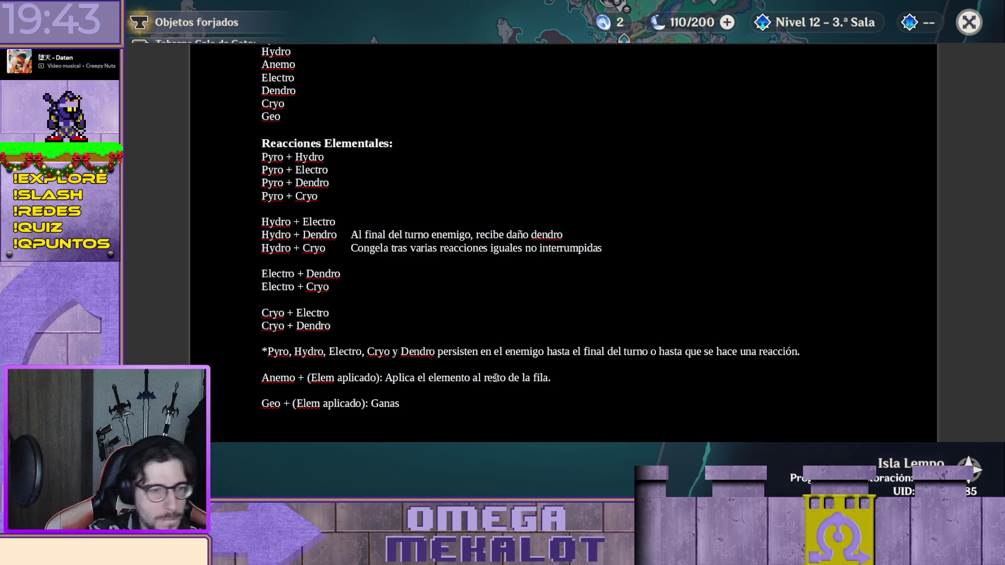
pyautogui.write(' Blockeo')
pyautogui.press('BackSpace')
pyautogui.press('BackSpace')
pyautogui.press('BackSpace')
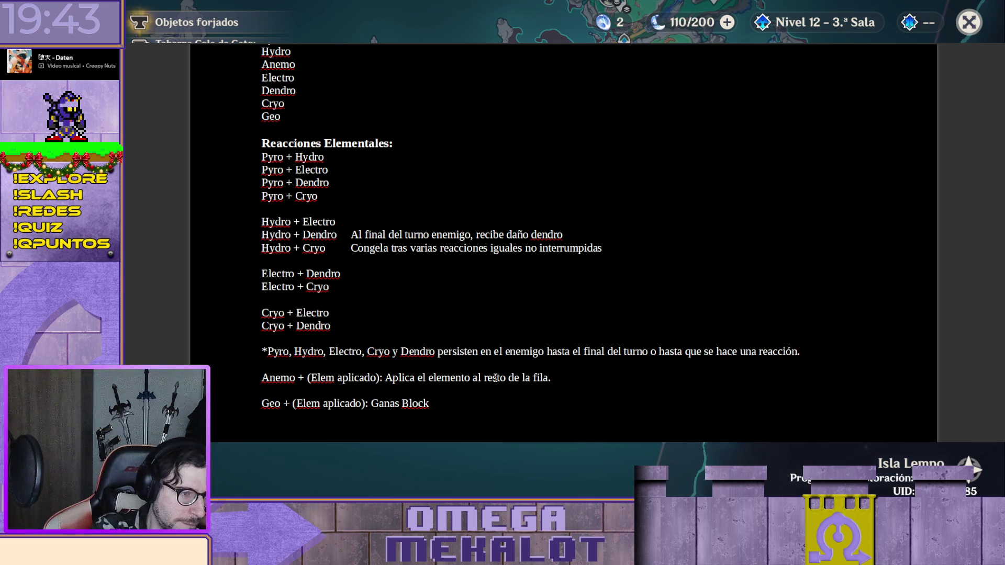
pyautogui.hotkey('ctrl', 'Left')
pyautogui.write('X')
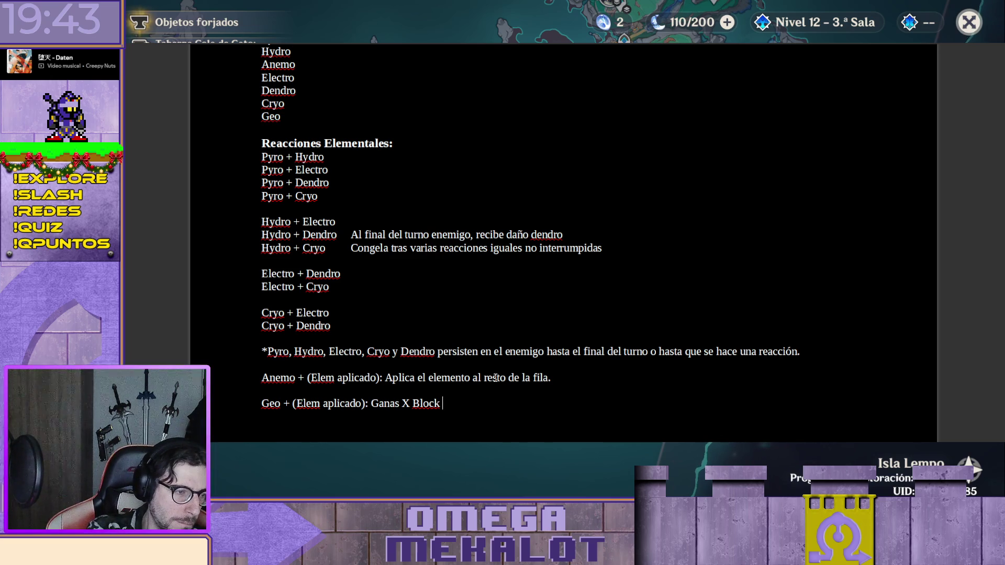
pyautogui.press('Left')
pyautogui.press('Left')
pyautogui.press('Left')
pyautogui.press('Left')
pyautogui.press('Left')
pyautogui.press('Left')
pyautogui.press('Left')
# Replace the X placeholder with '2+EM' so the Geo line reads 'Ganas 2+EM Block'
pyautogui.press('Right')
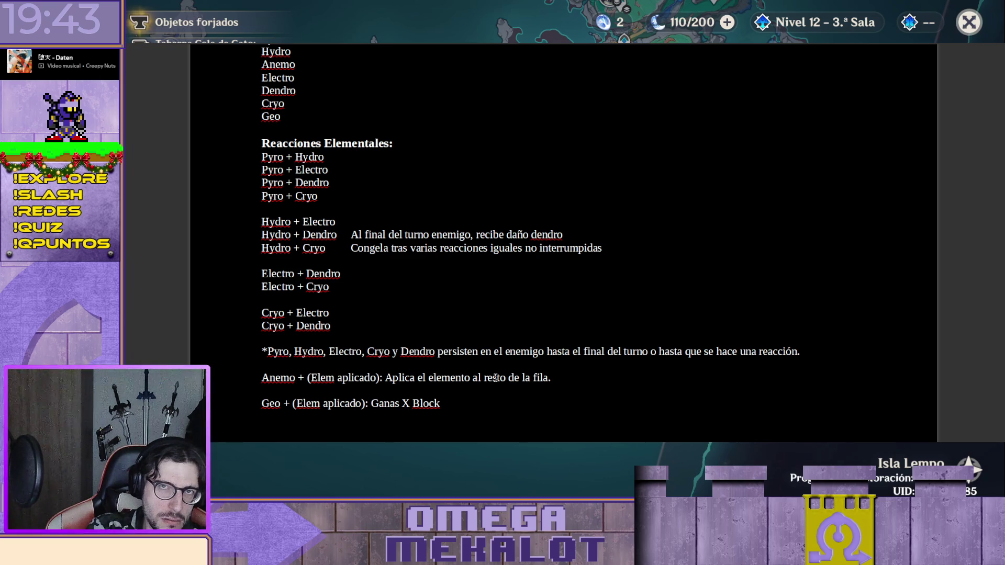
pyautogui.hotkey('shift', 'Left')
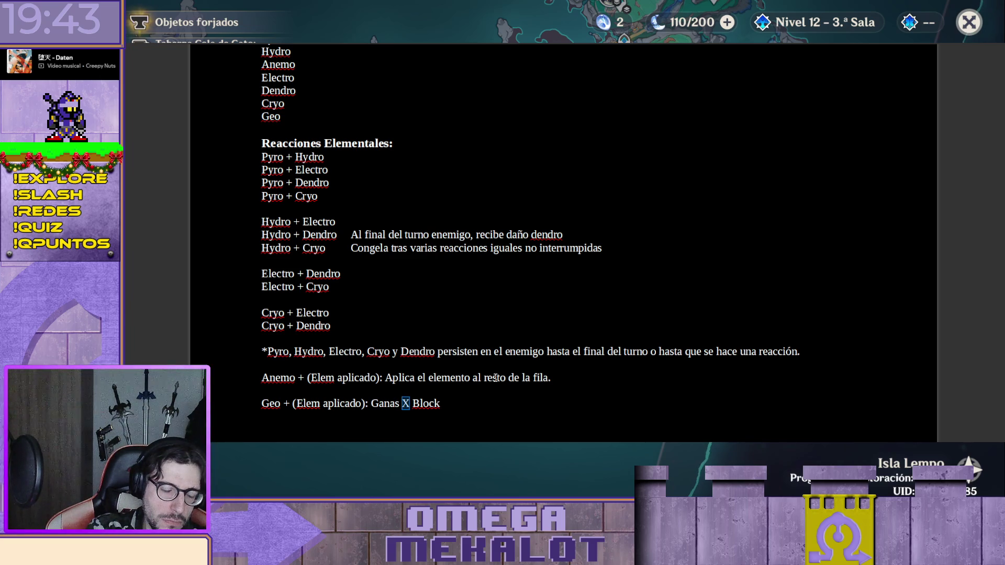
pyautogui.write('2')
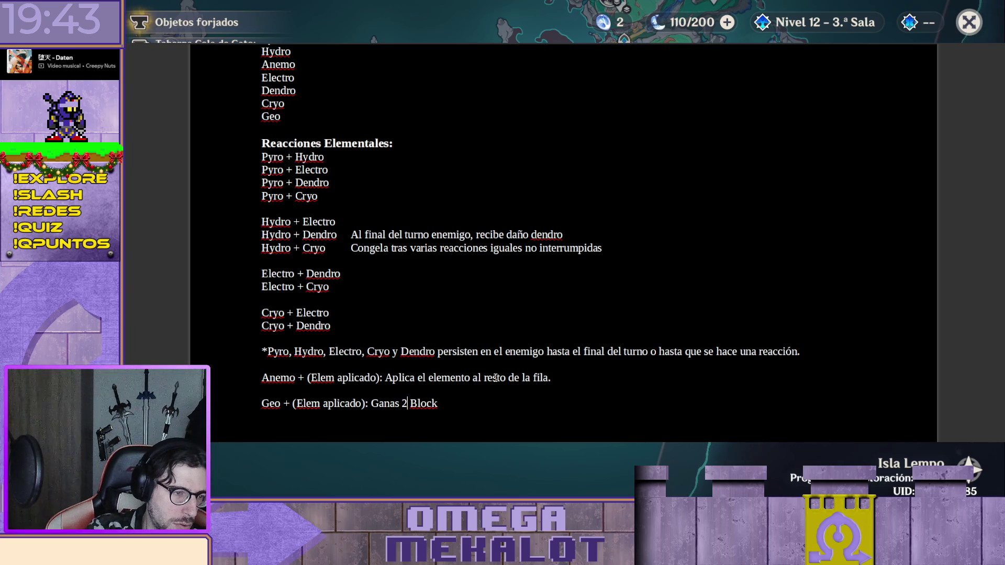
pyautogui.write('+')
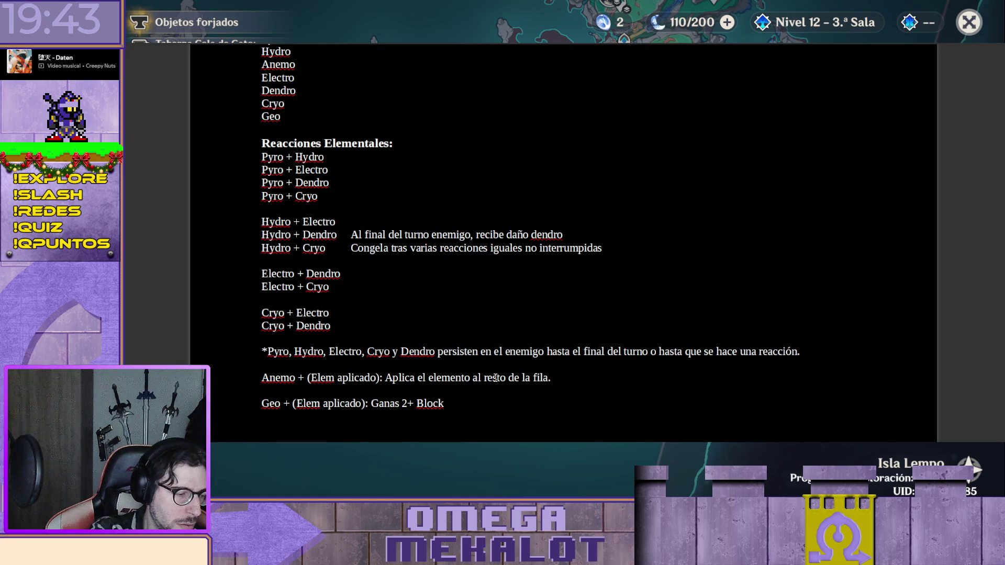
pyautogui.write('EM')
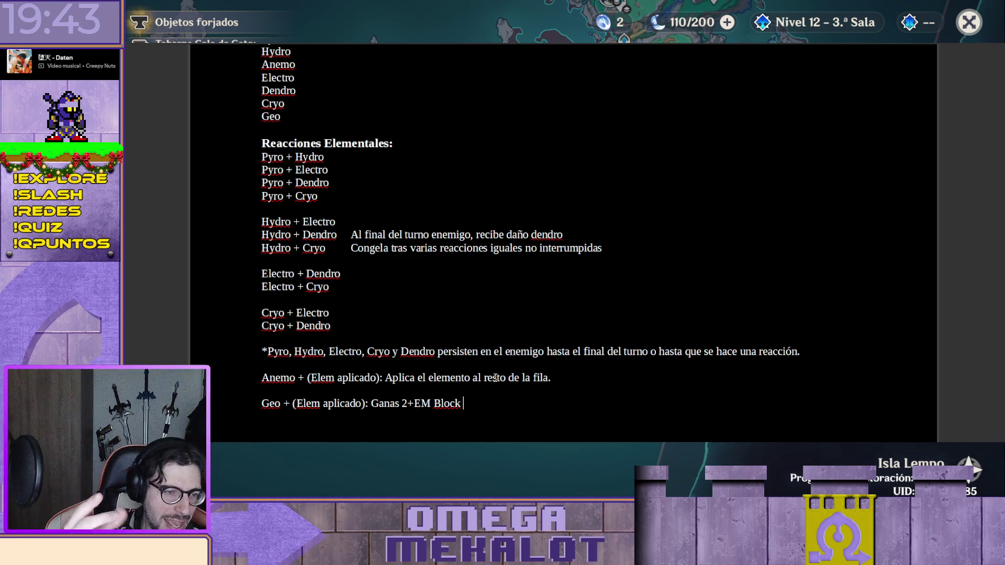
pyautogui.press('End')
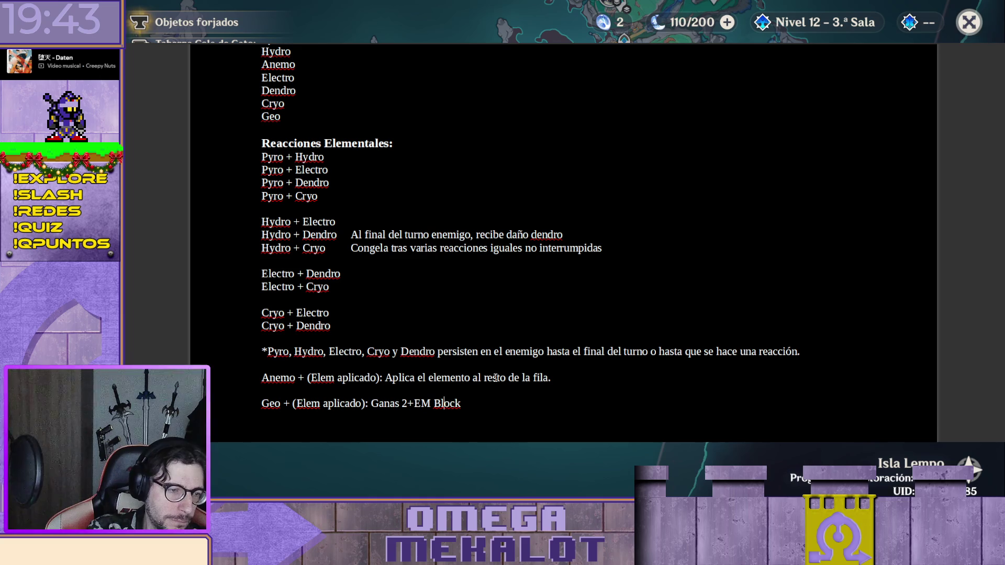
pyautogui.press('End')
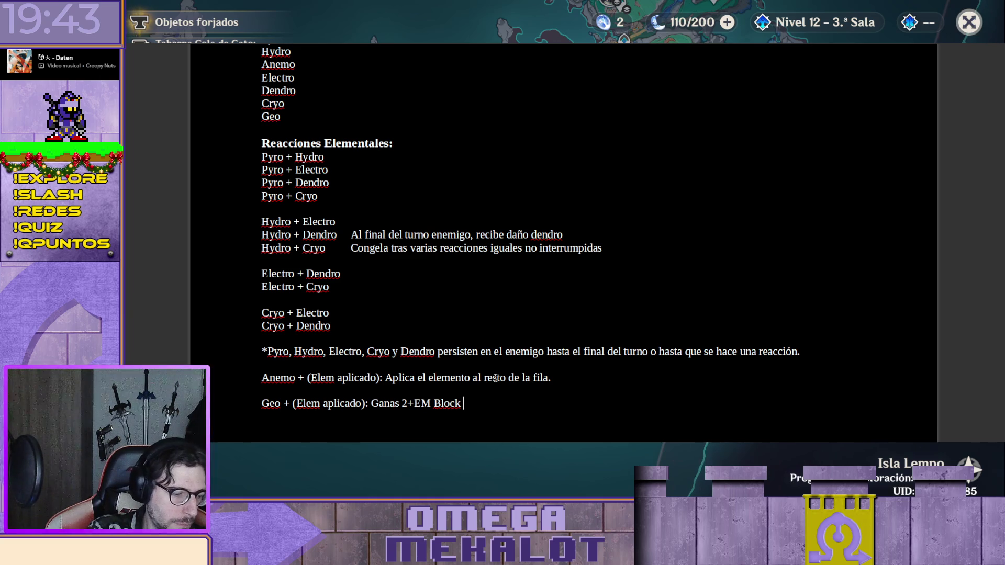
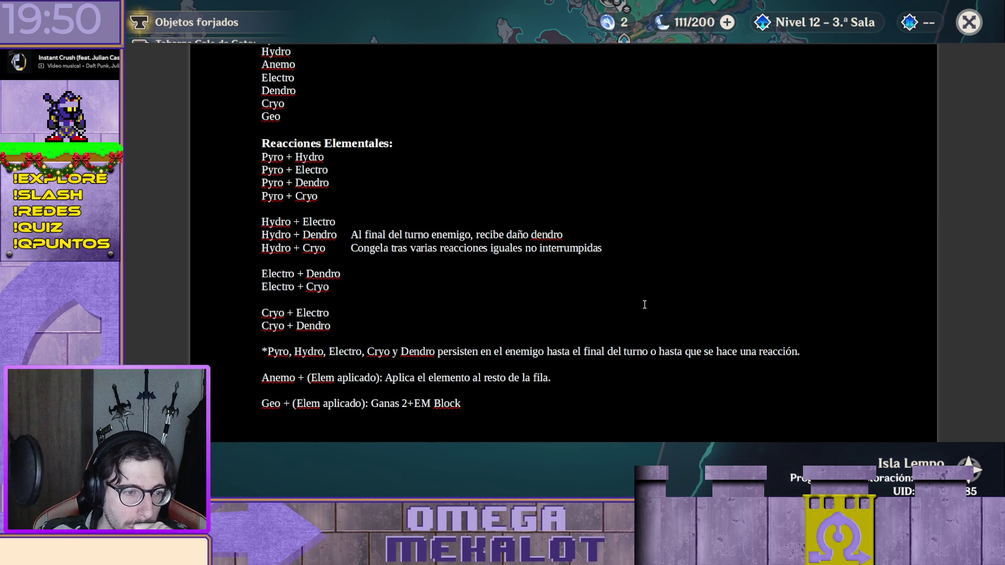
pyautogui.scroll(-3, 641, 305)
pyautogui.scroll(-1, 641, 305)
pyautogui.scroll(1, 651, 292)
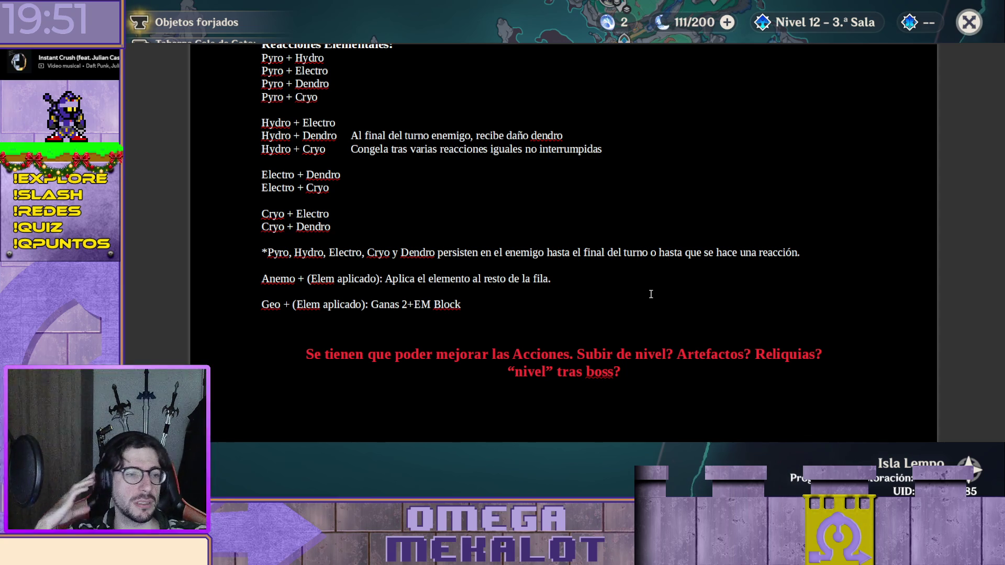
pyautogui.scroll(1, 488, 310)
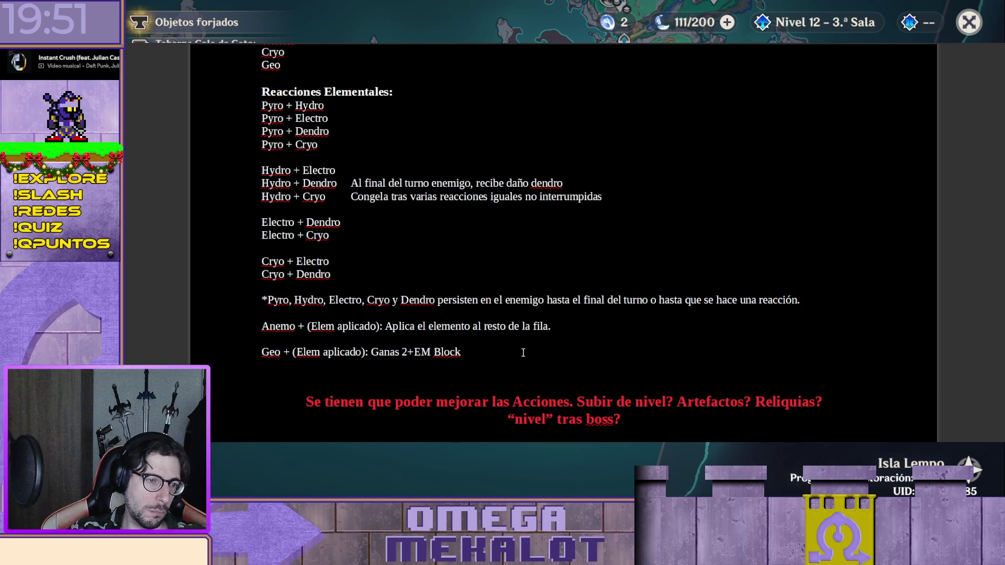
pyautogui.write('del elemento')
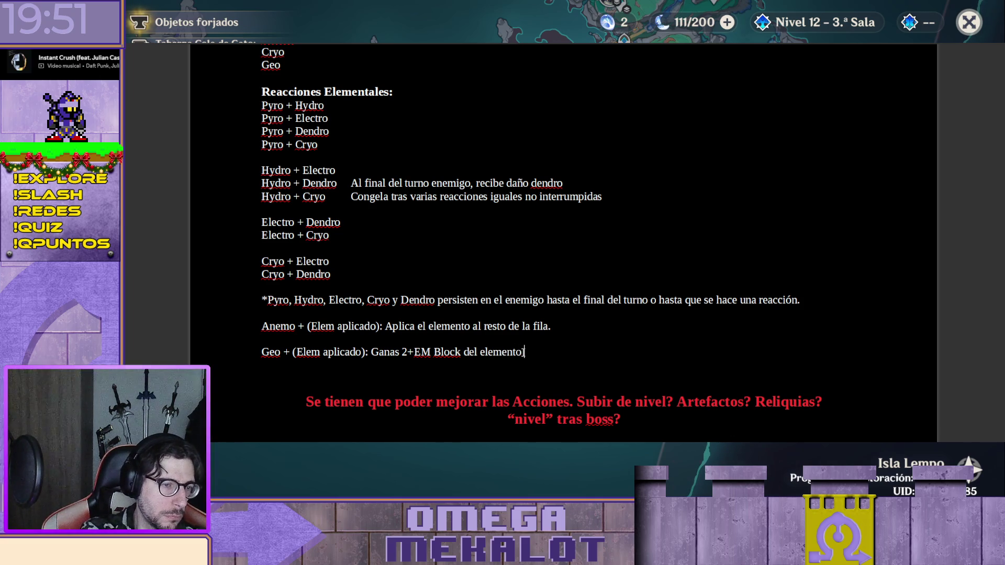
pyautogui.write(' de')
# Finish the Geo effect as 'del elemento usado en la reacción.' and move back into the Anemo text
pyautogui.press('BackSpace')
pyautogui.press('BackSpace')
pyautogui.press('BackSpace')
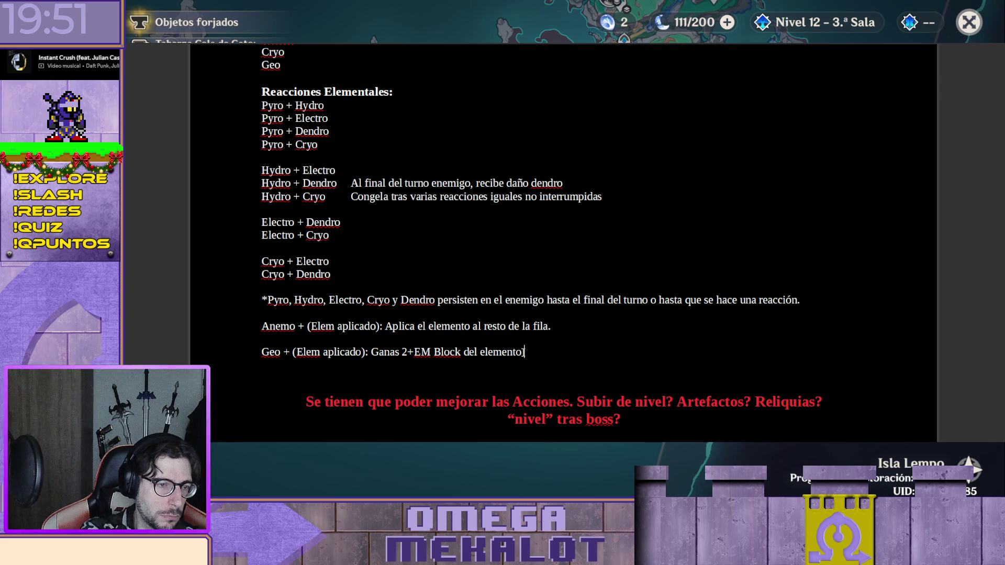
pyautogui.write('usado')
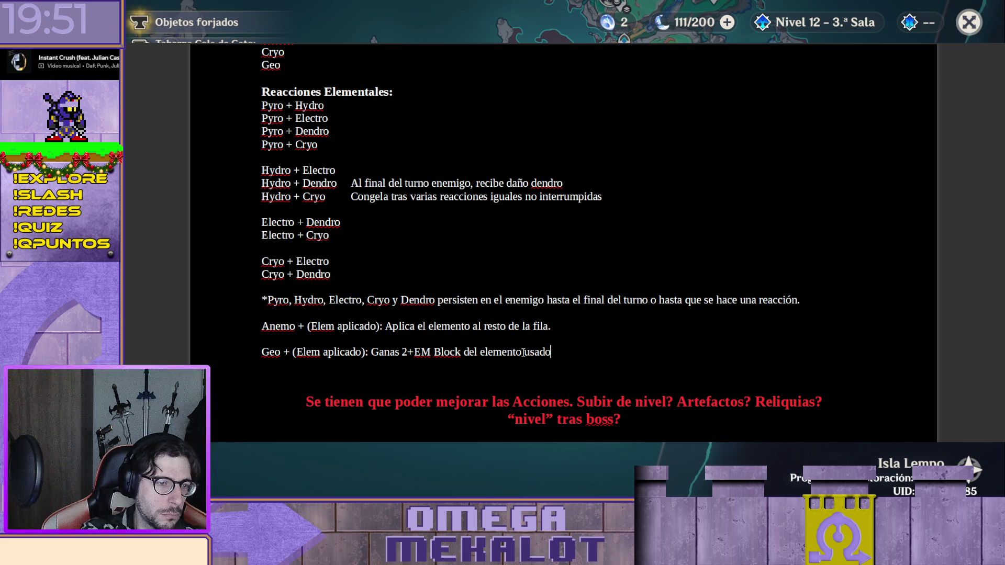
pyautogui.write(' en la reacción.')
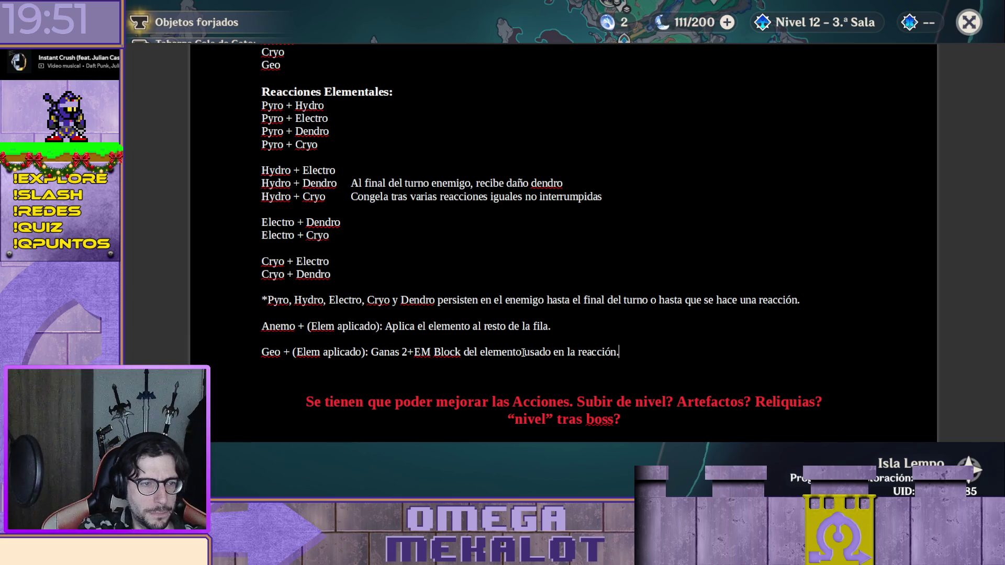
pyautogui.press('Left')
pyautogui.press('Left')
pyautogui.press('Left')
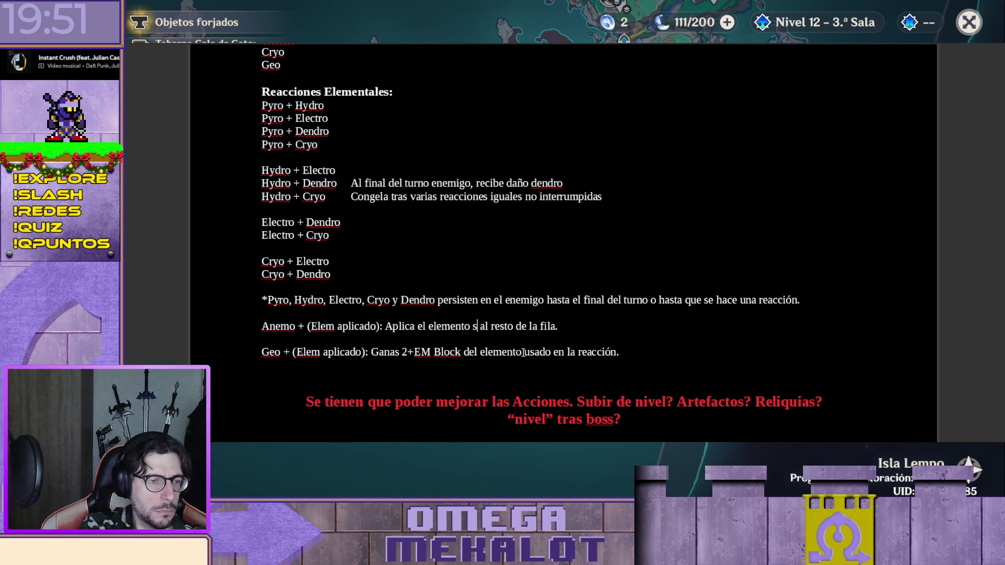
pyautogui.write('usado')
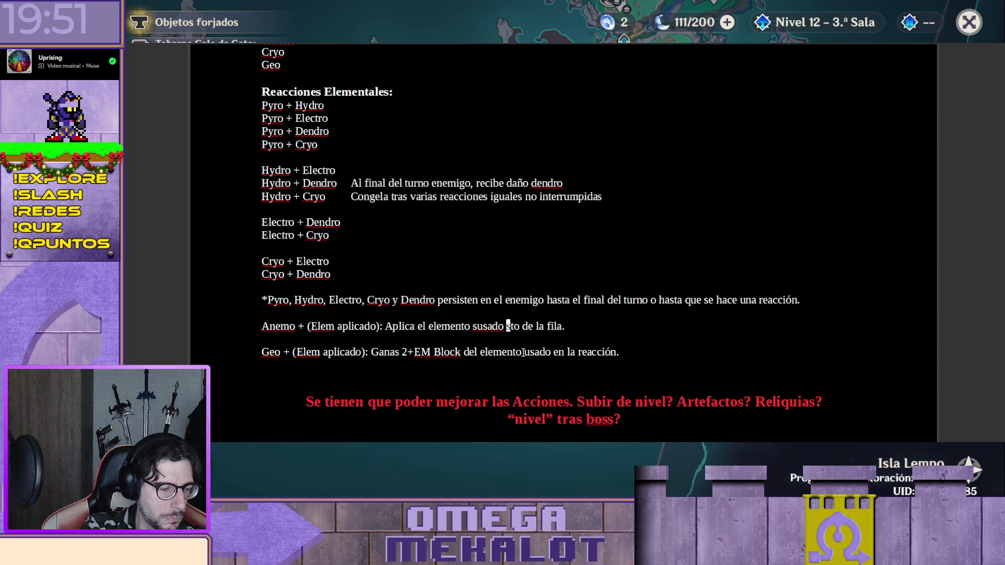
pyautogui.press('Left')
pyautogui.hotkey('ctrl', 'Left')
pyautogui.press('Left')
pyautogui.press('Right')
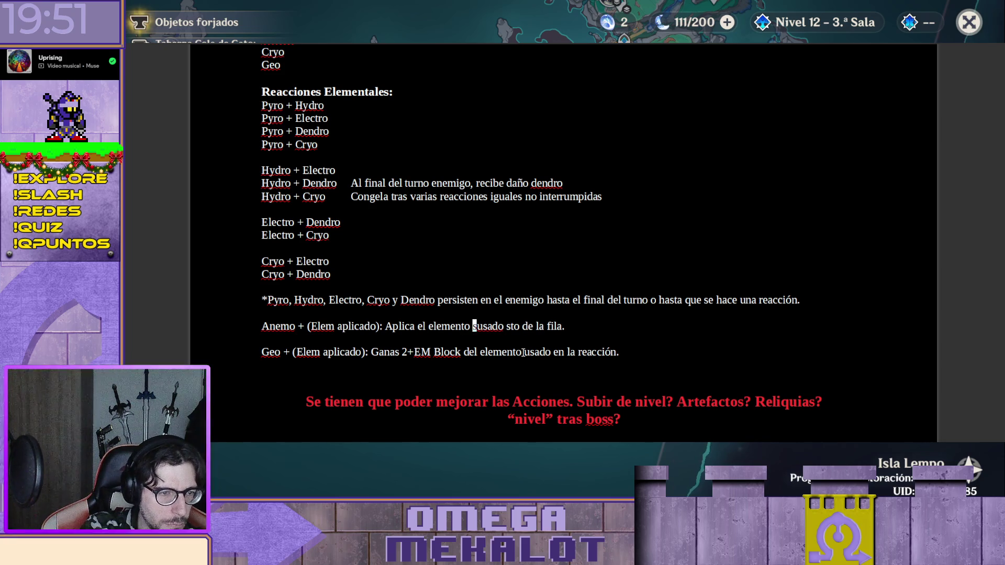
# Correct the Anemo effect so it reads 'el elemento usado' and ends with a period
pyautogui.press('Delete')
pyautogui.press('Right')
pyautogui.press('Right')
pyautogui.press('Right')
pyautogui.press('Right')
pyautogui.write('e')
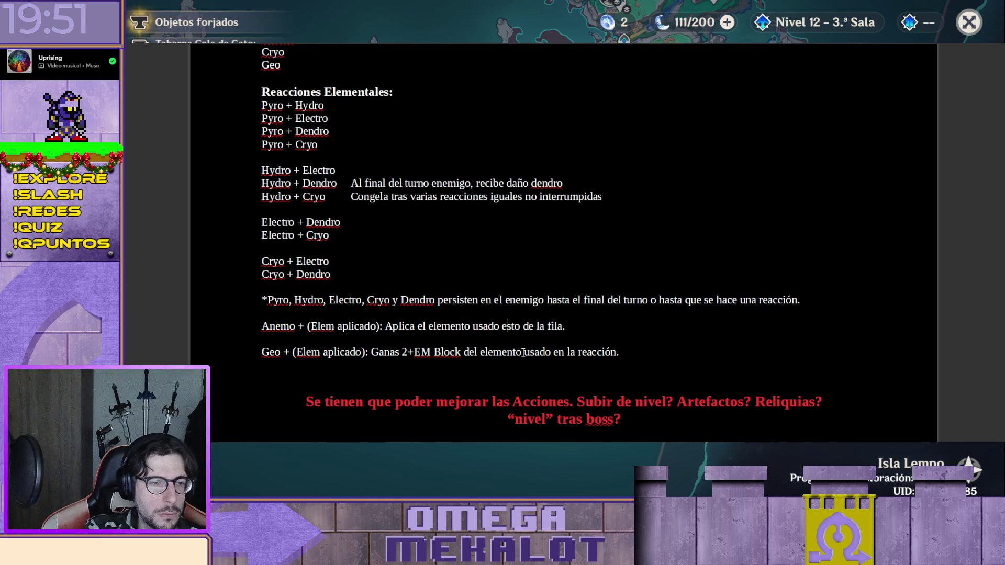
pyautogui.press('BackSpace')
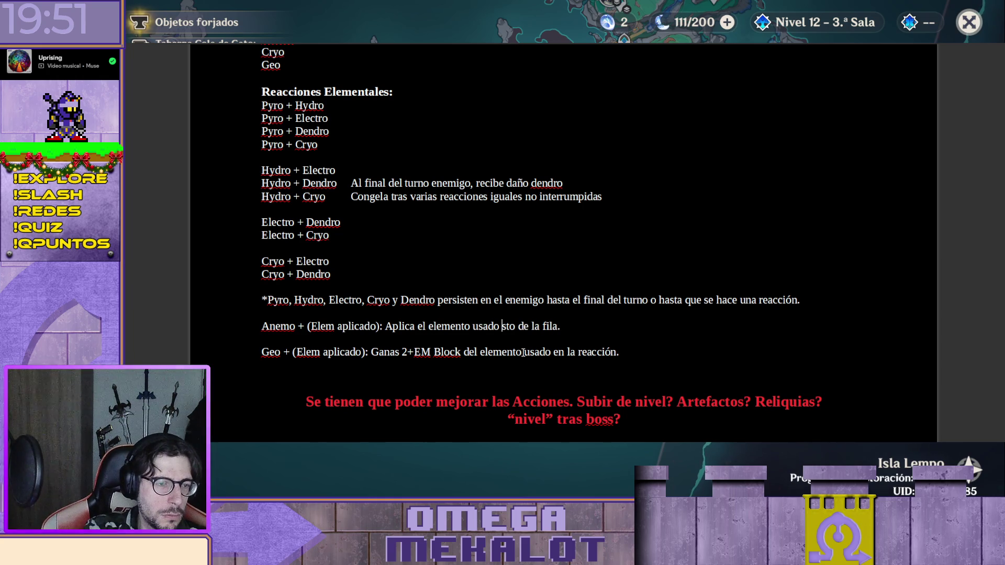
pyautogui.write('en e')
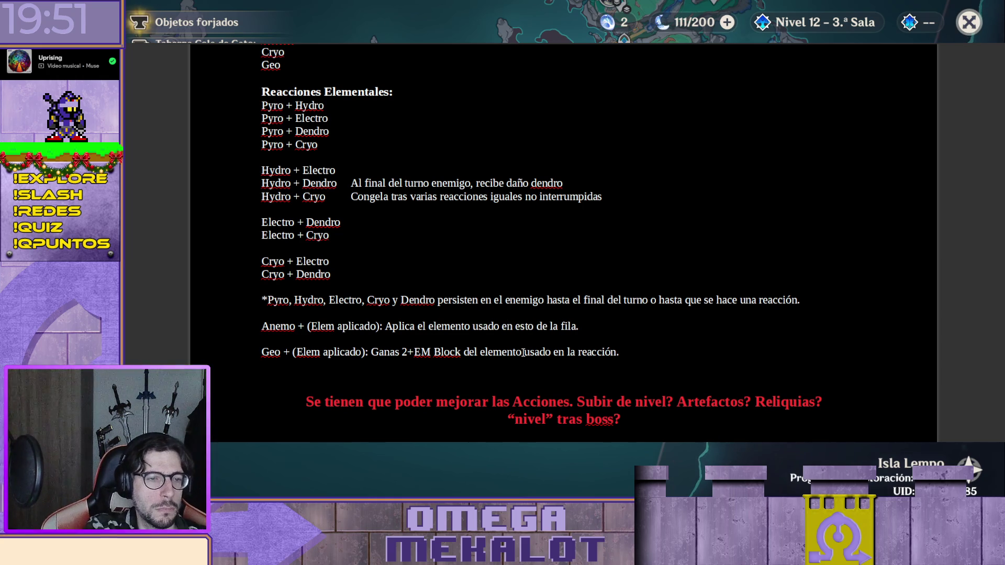
pyautogui.press('BackSpace')
pyautogui.press('BackSpace')
pyautogui.press('BackSpace')
pyautogui.press('BackSpace')
pyautogui.press('BackSpace')
pyautogui.press('BackSpace')
pyautogui.write('al r')
pyautogui.write('usadop')
pyautogui.press('BackSpace')
pyautogui.press('End')
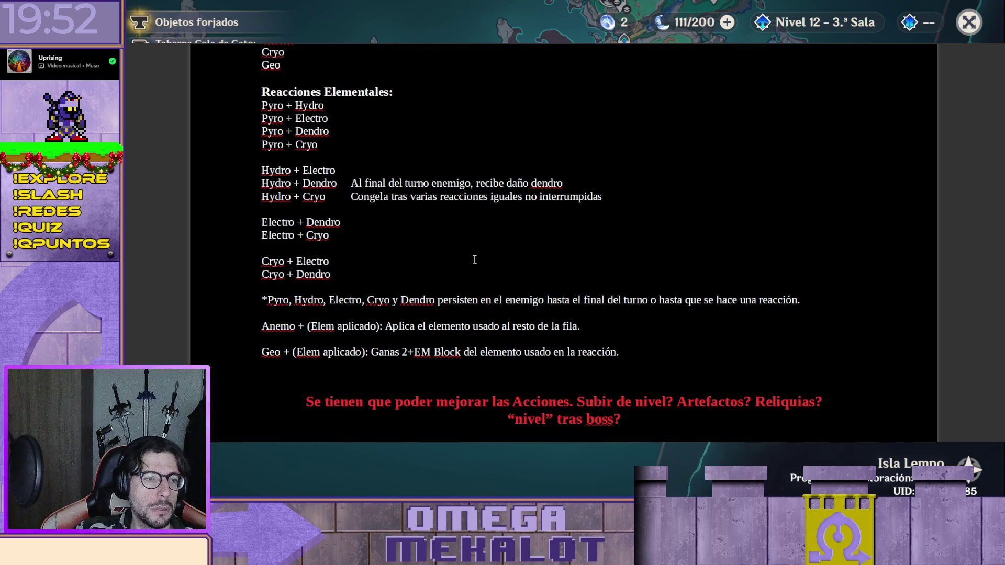
pyautogui.scroll(1, 515, 268)
pyautogui.click(460, 272)
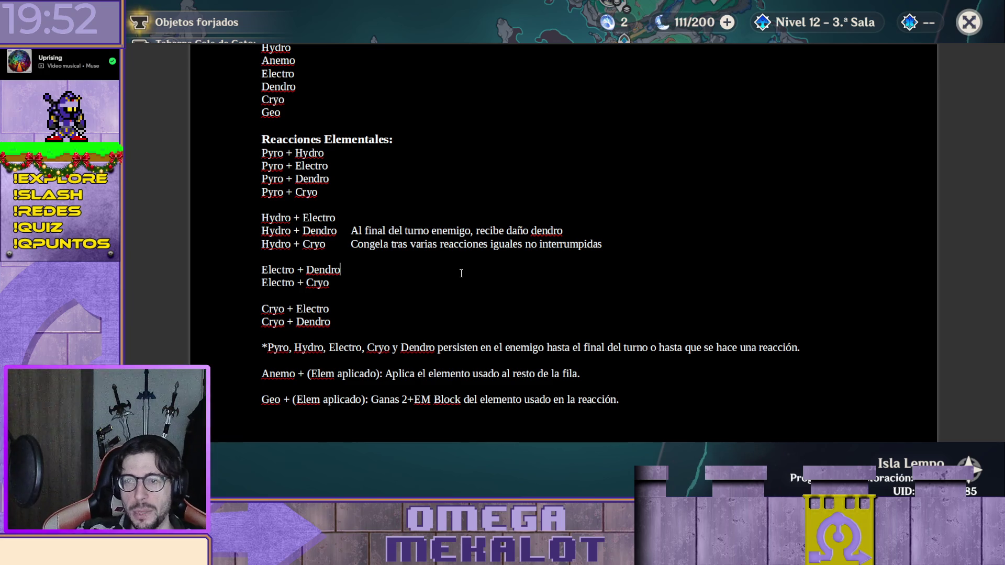
pyautogui.click(440, 152)
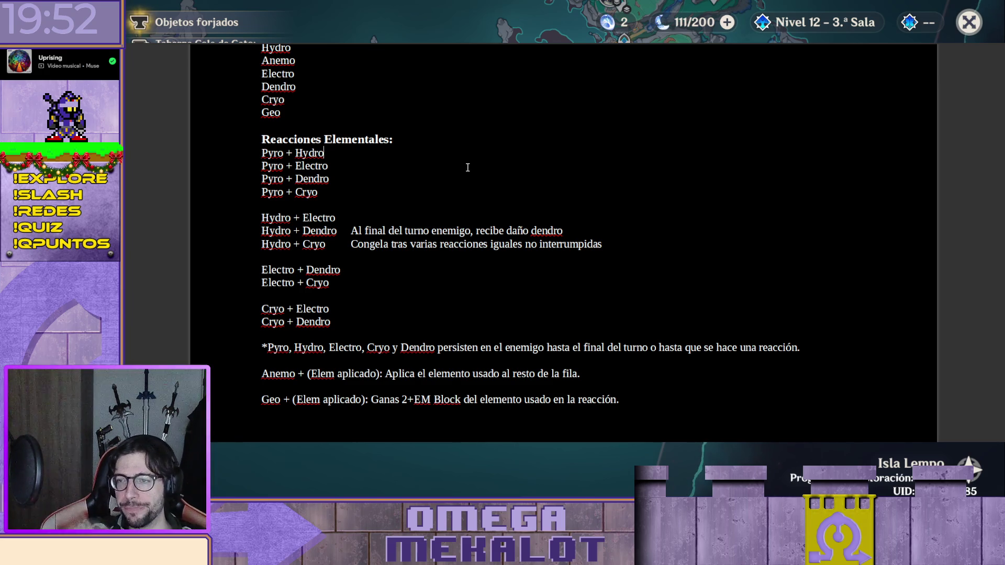
pyautogui.press('Down')
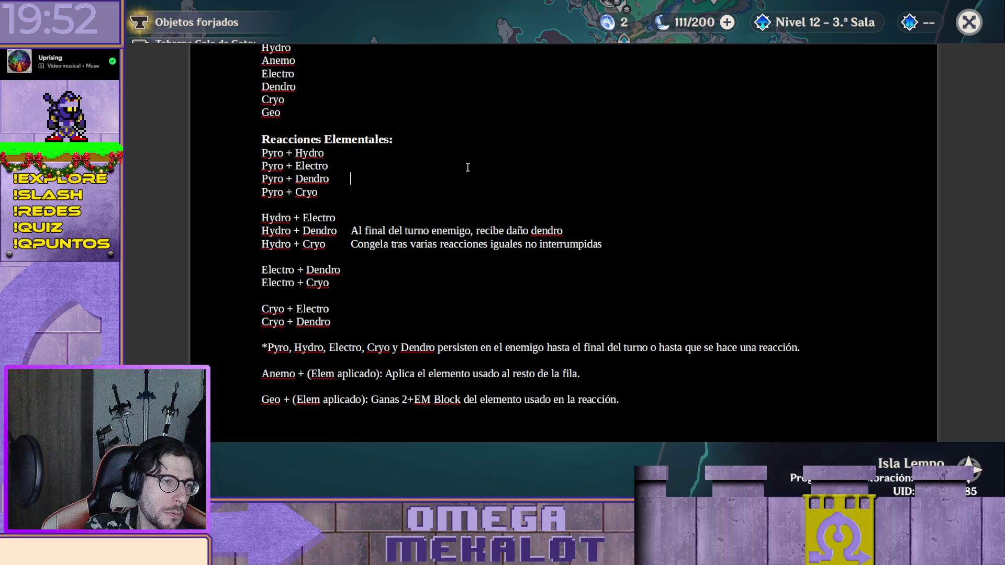
pyautogui.press('Down')
pyautogui.press('Down')
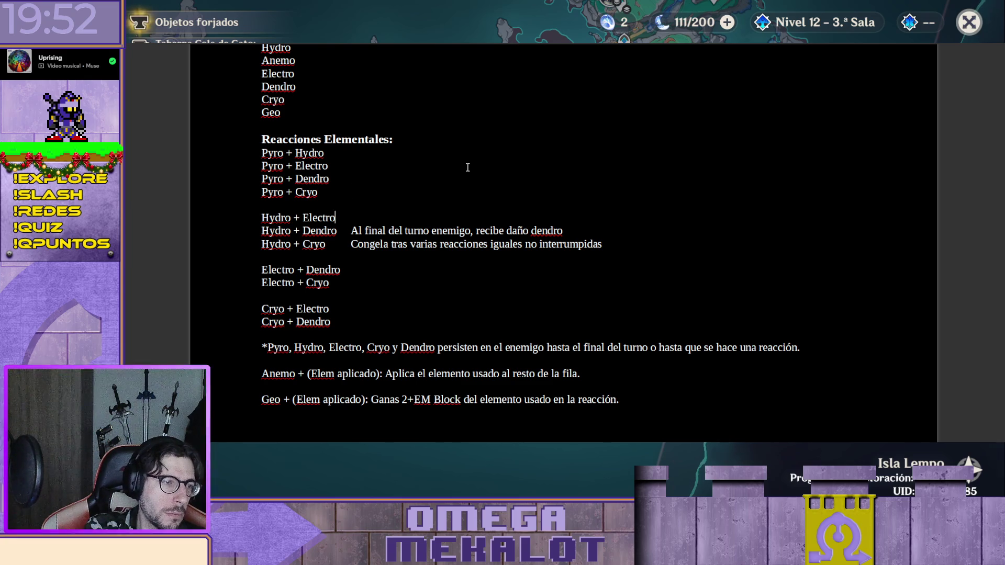
pyautogui.press('Down')
pyautogui.press('Down')
pyautogui.press('Down')
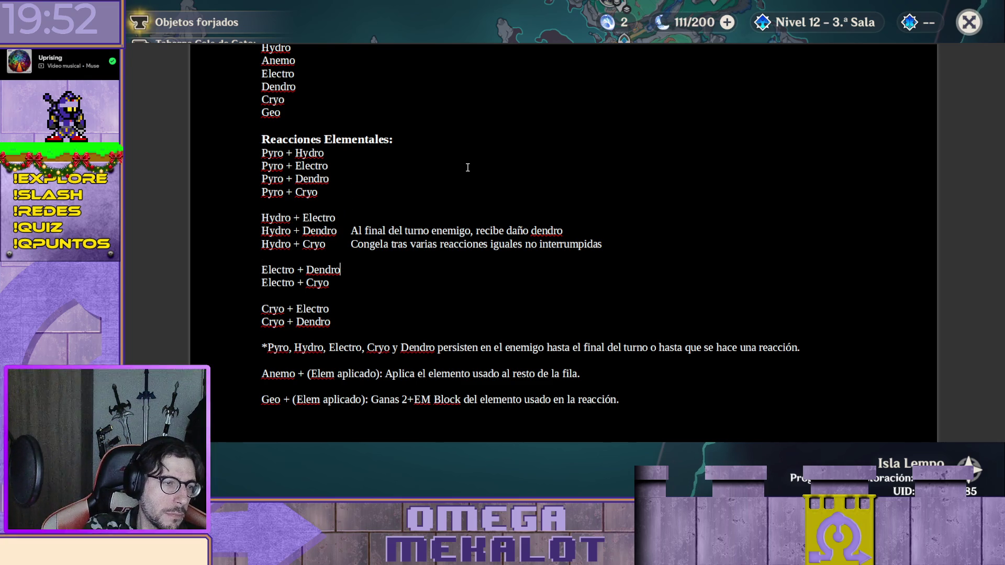
pyautogui.press('Down')
pyautogui.press('Down')
pyautogui.press('Up')
pyautogui.press('Tab')
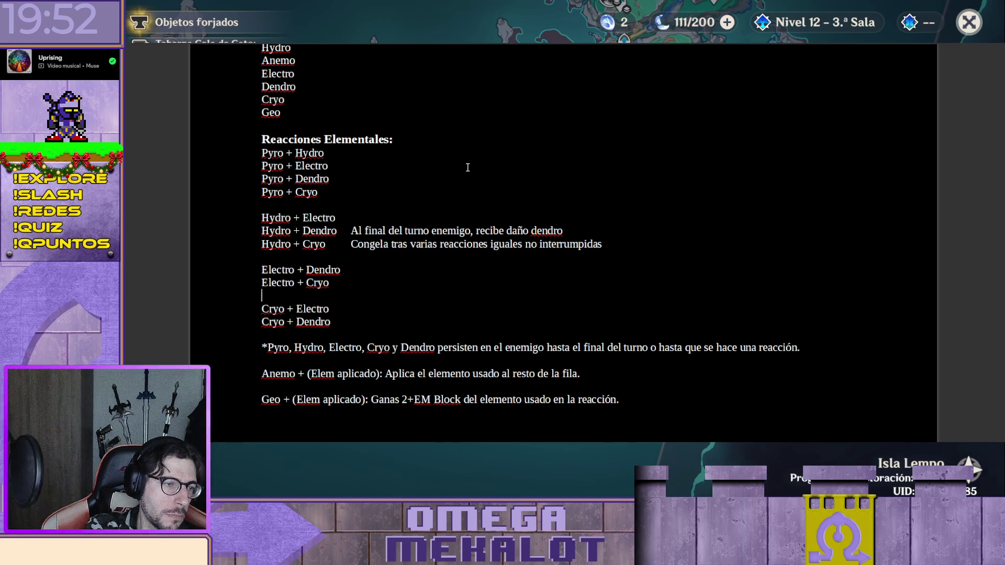
pyautogui.press('Up')
pyautogui.press('Up')
pyautogui.press('Up')
pyautogui.press('Tab')
pyautogui.press('Up')
pyautogui.press('Up')
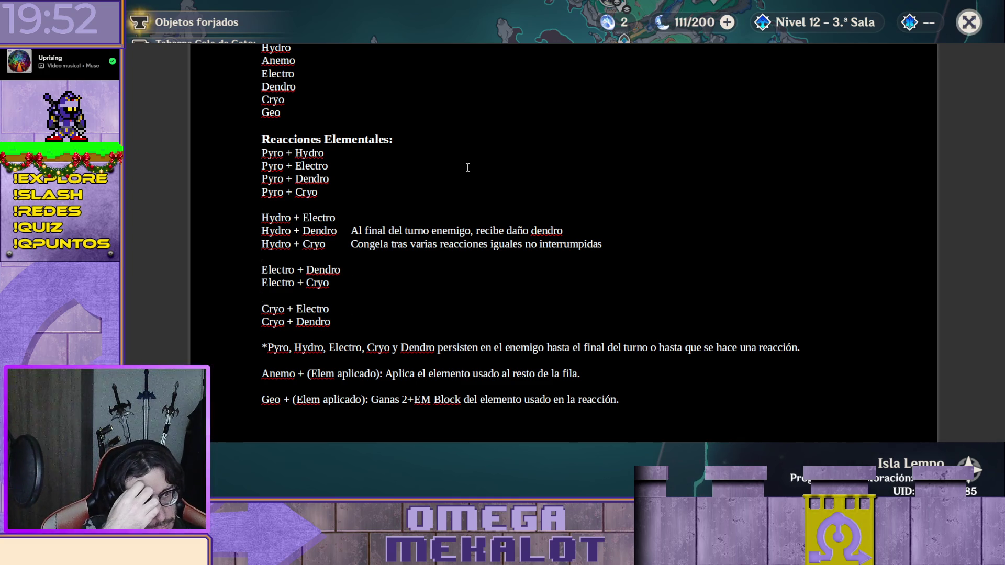
pyautogui.write('2')
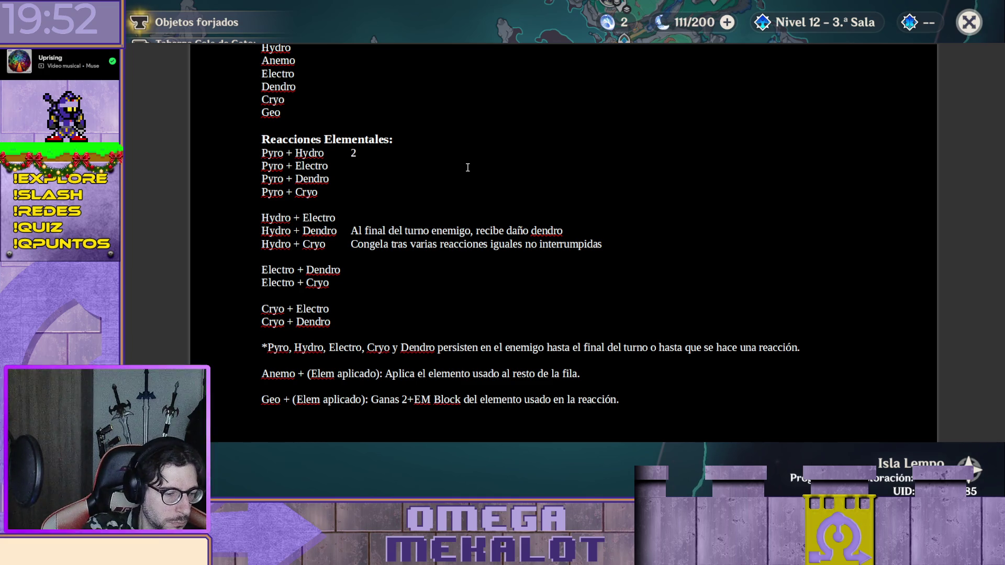
pyautogui.write(' + EM')
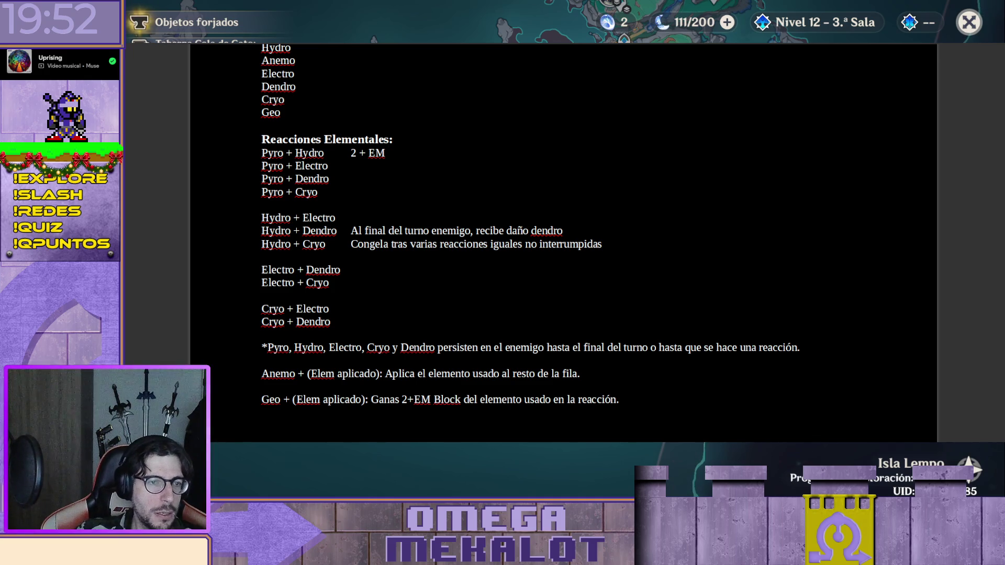
# Write '2 + EM Daño' as the Pyro + Hydro effect at the effect tab stop
pyautogui.press('c')
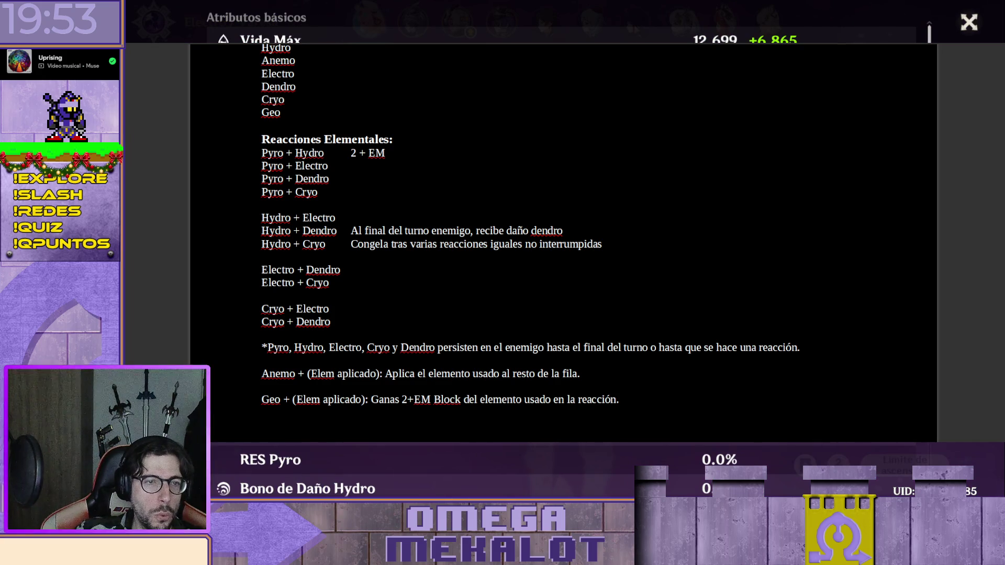
pyautogui.press('Escape')
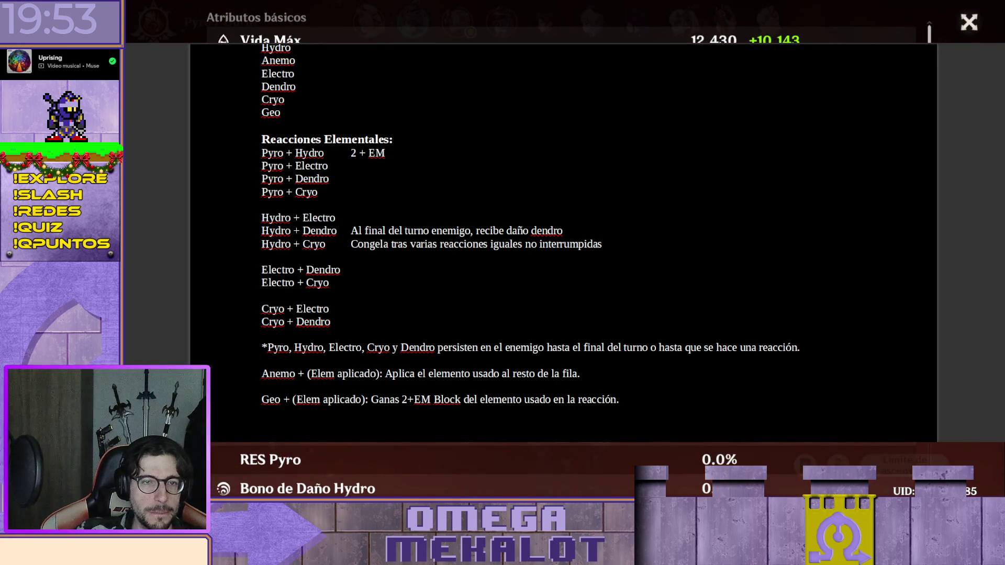
pyautogui.press('Escape')
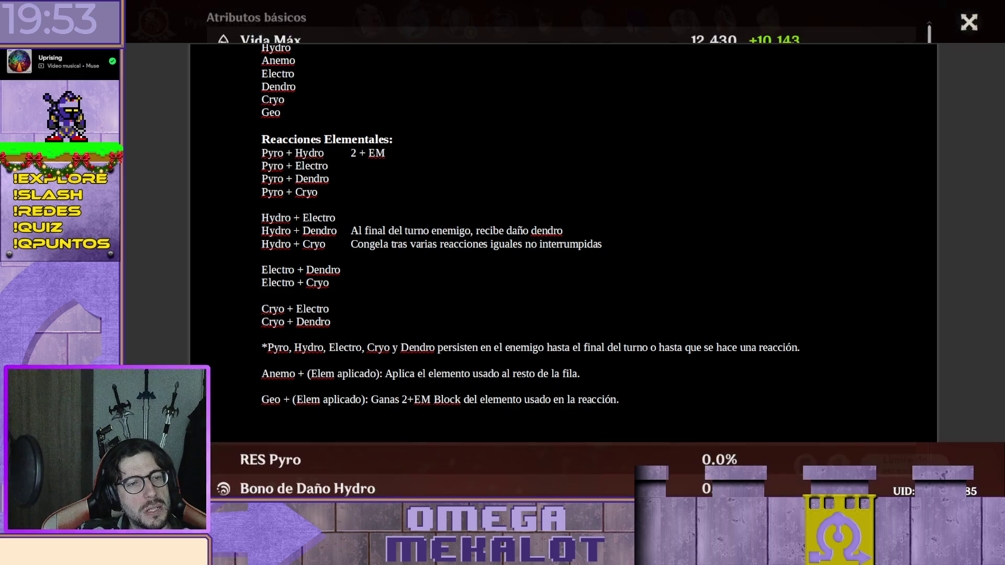
pyautogui.press('Escape')
pyautogui.press('Escape')
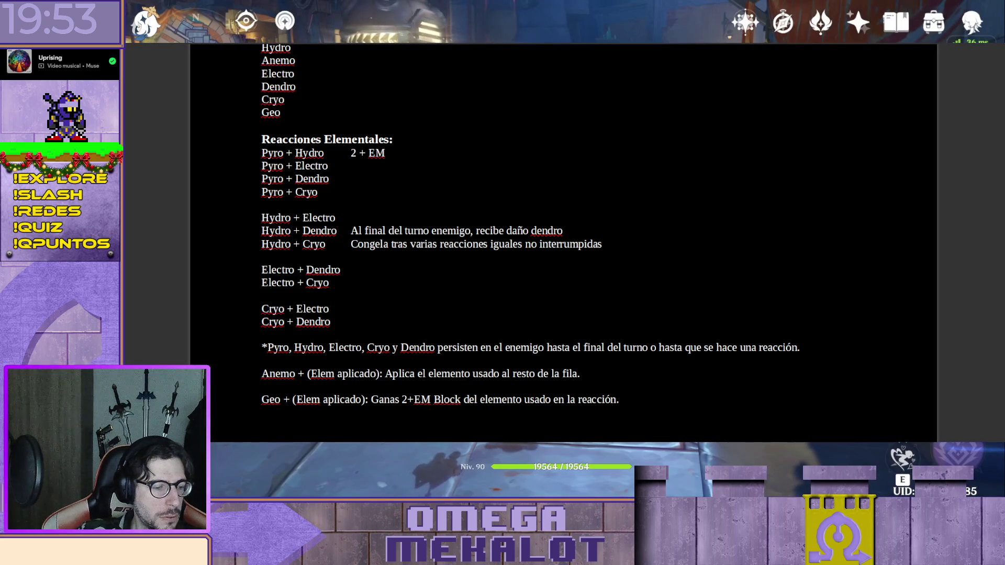
pyautogui.press('m')
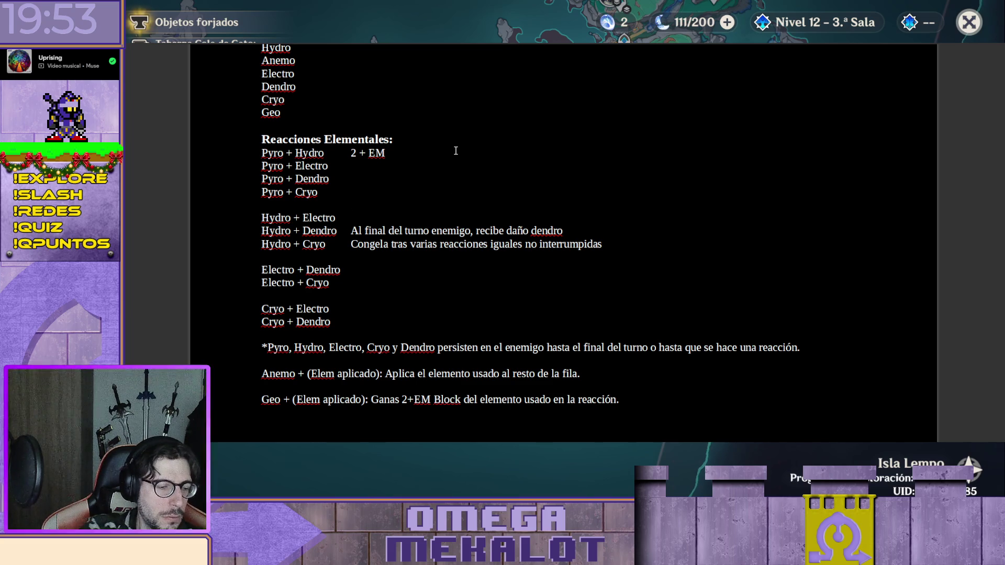
pyautogui.write(' Daño')
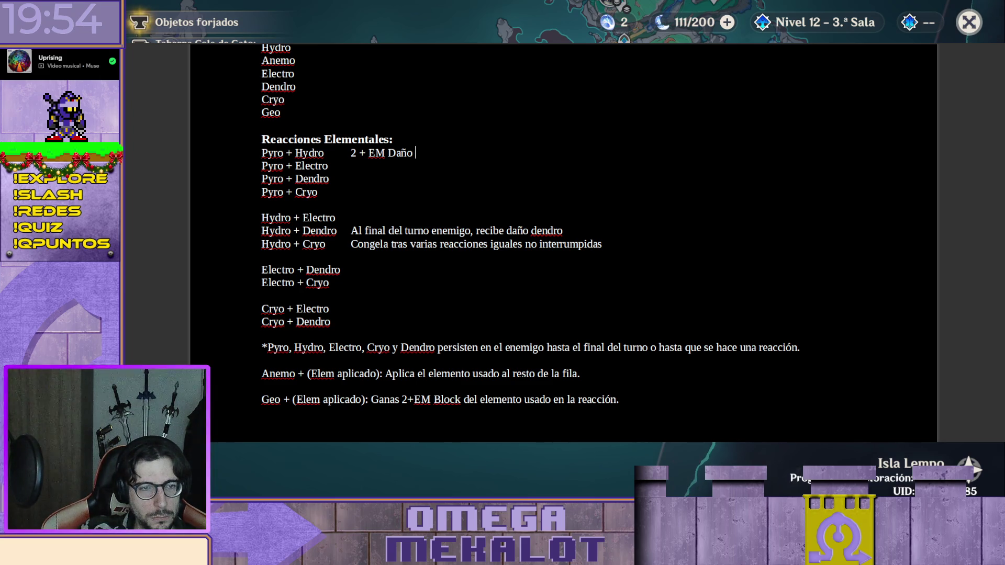
pyautogui.press('Escape')
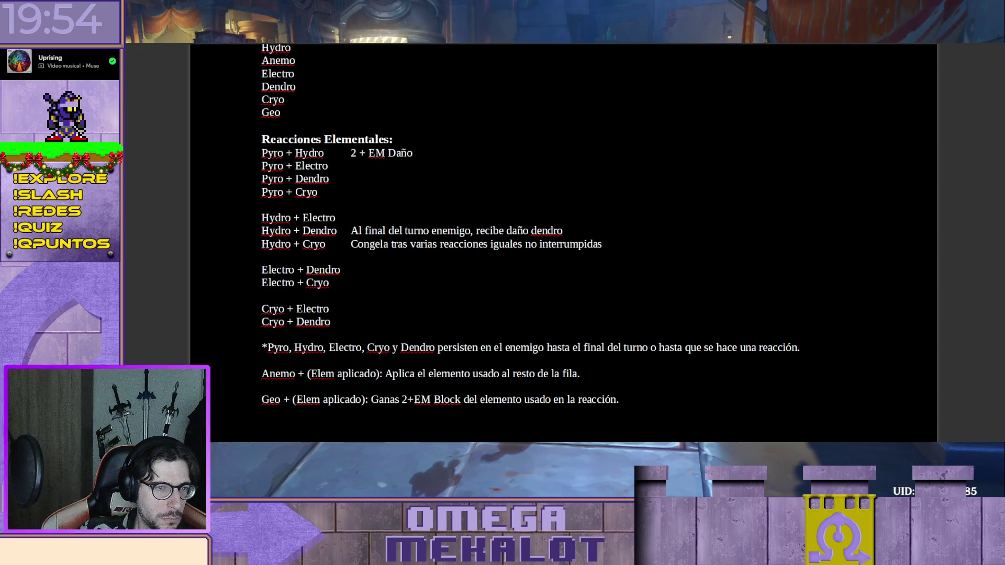
pyautogui.press('c')
pyautogui.press('Escape')
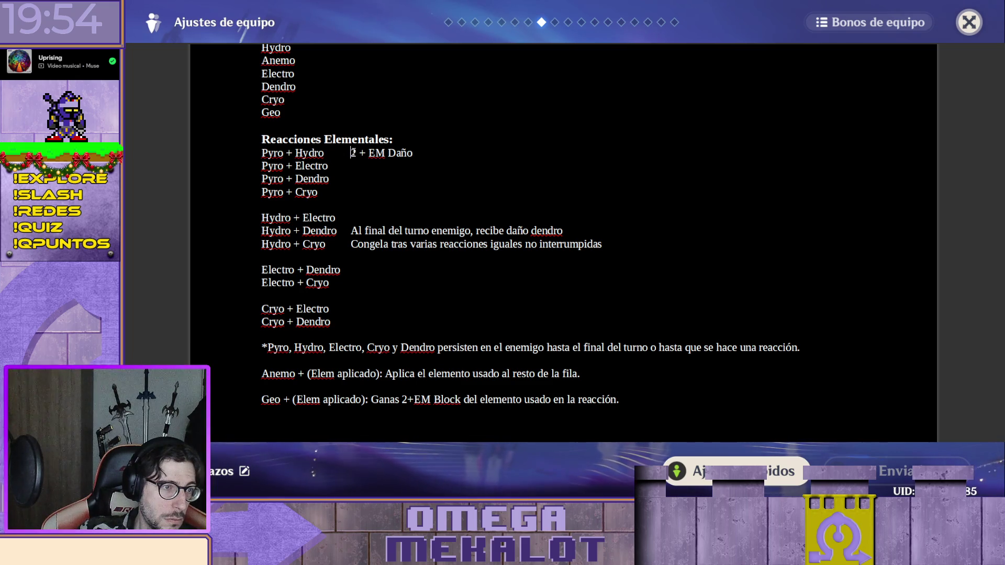
pyautogui.write('VAPORIZADO:')
# Label the Pyro rows VAPORIZADO:, SOBRECARGA:, QUEMADURA: and DERRETIDO: in the name column
pyautogui.press('Down')
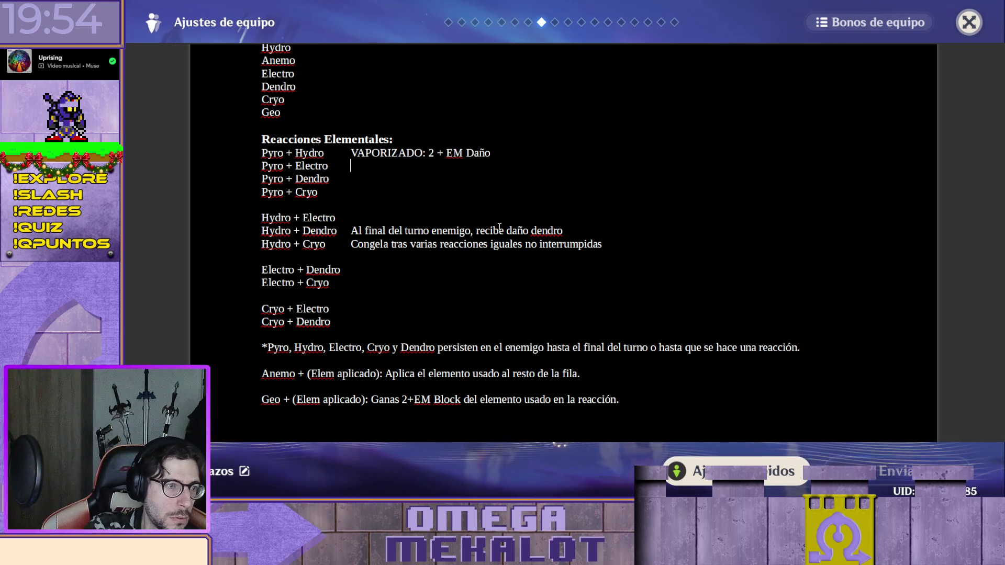
pyautogui.write('S')
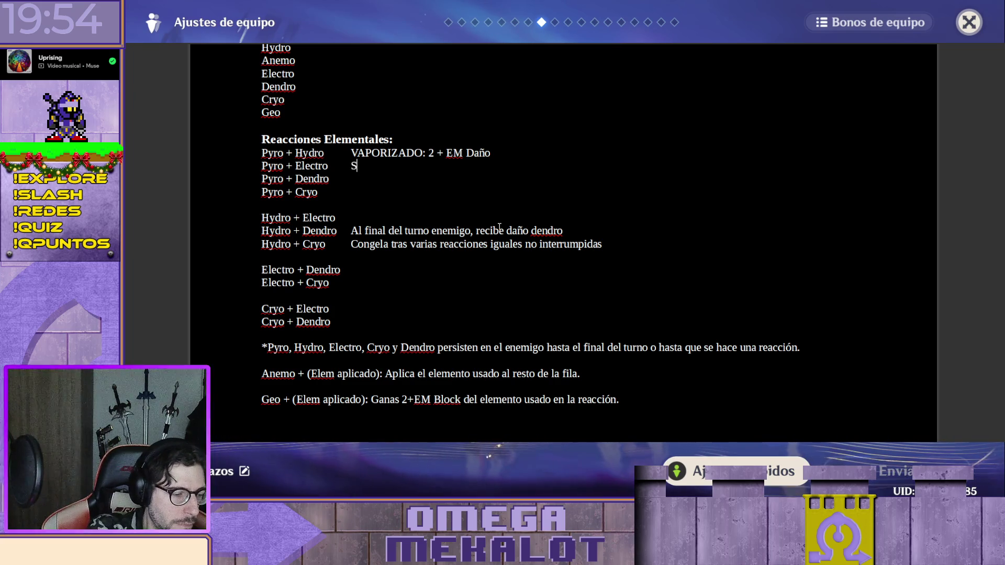
pyautogui.write('OBRECARGA')
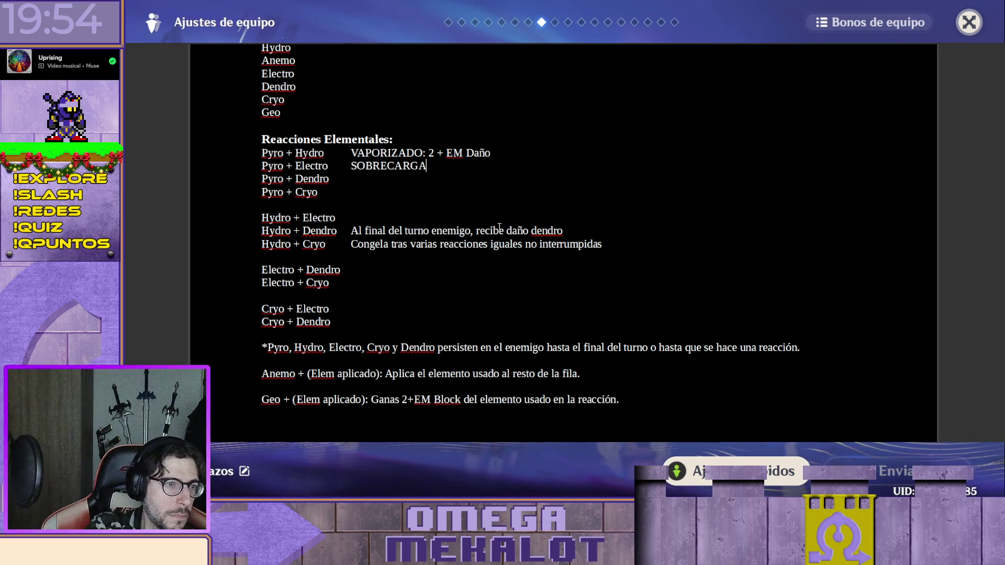
pyautogui.write(':')
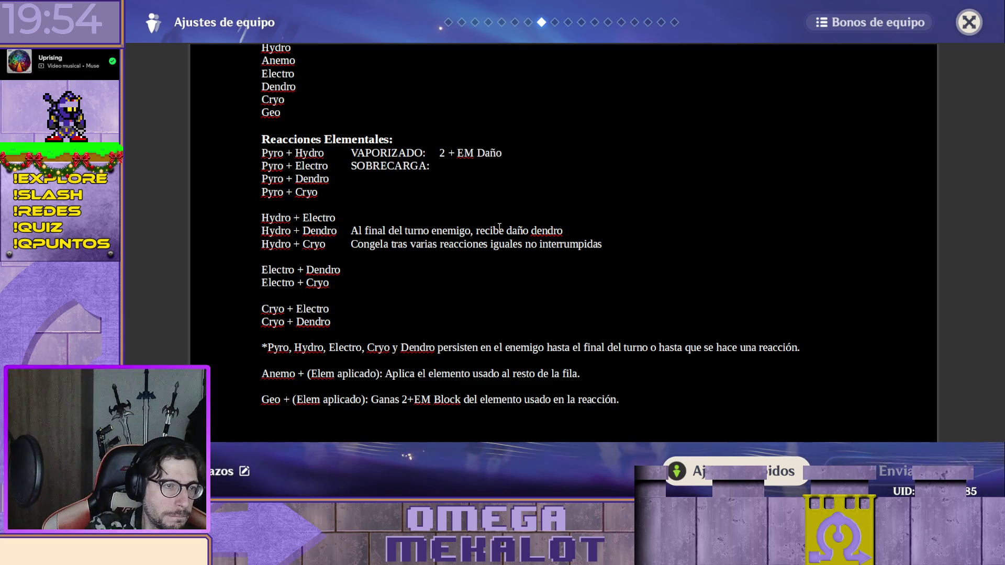
pyautogui.press('Down')
pyautogui.press('Tab')
pyautogui.write('QUEMADURA')
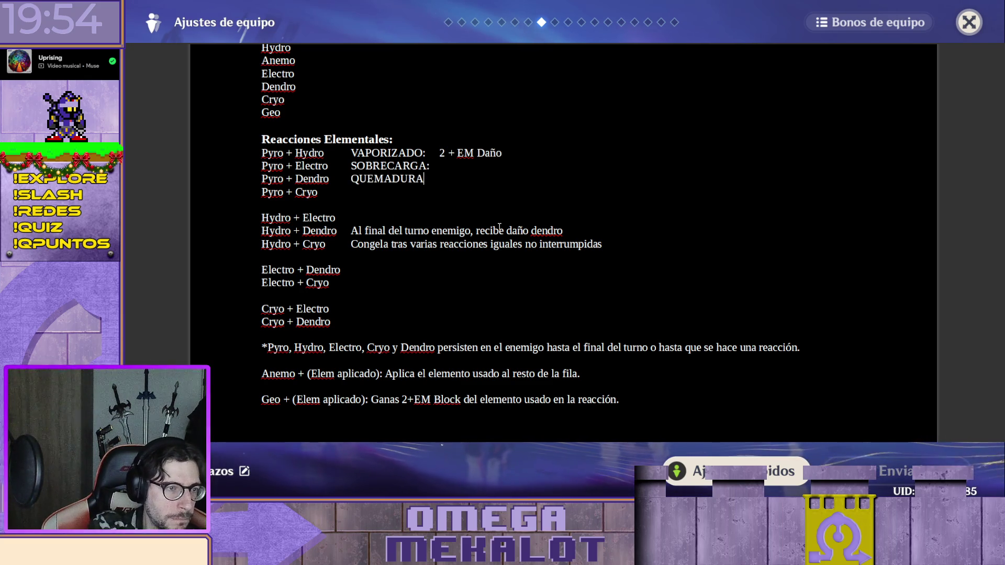
pyautogui.write(':   ')
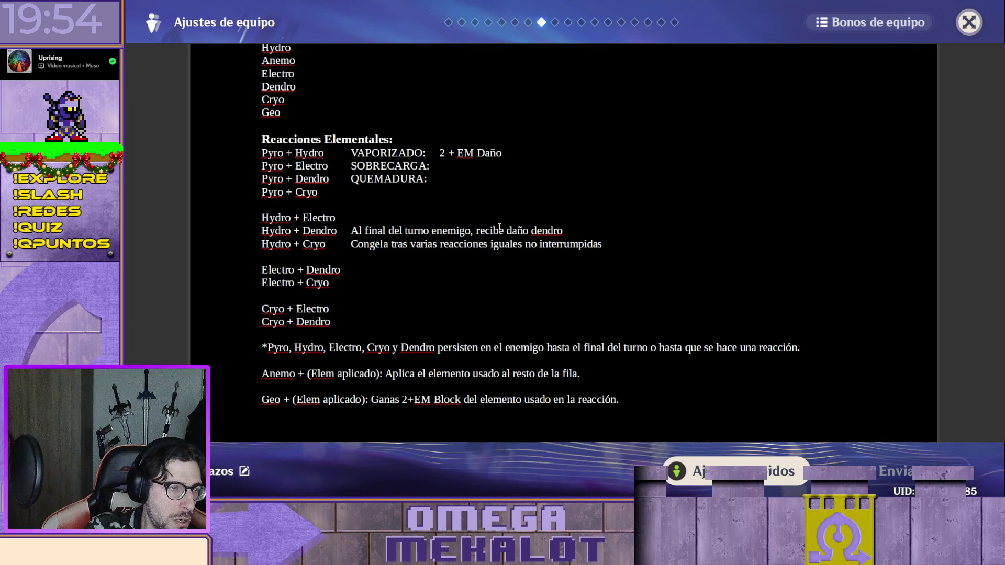
pyautogui.write('DERRE')
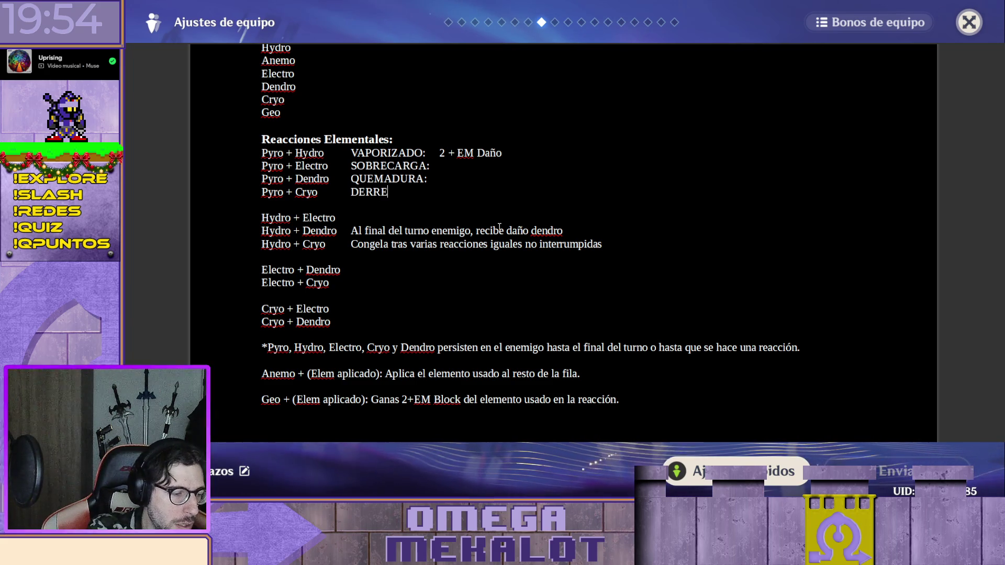
pyautogui.write('TIDO:')
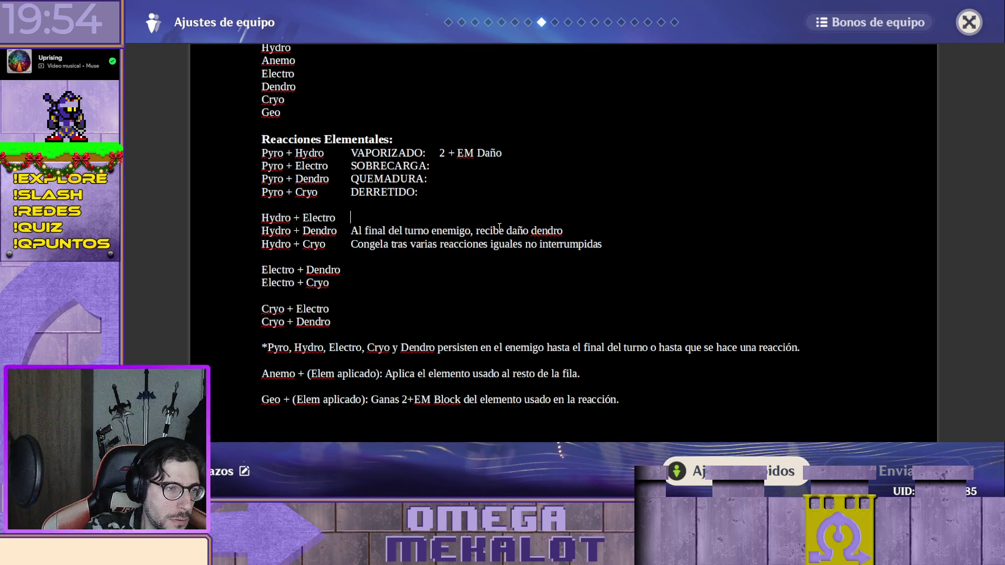
# Name the Hydro + Electro row ELECTROCARGADO: and add tab spacing after DERRETIDO:
pyautogui.press('Down')
pyautogui.press('Down')
pyautogui.press('Tab')
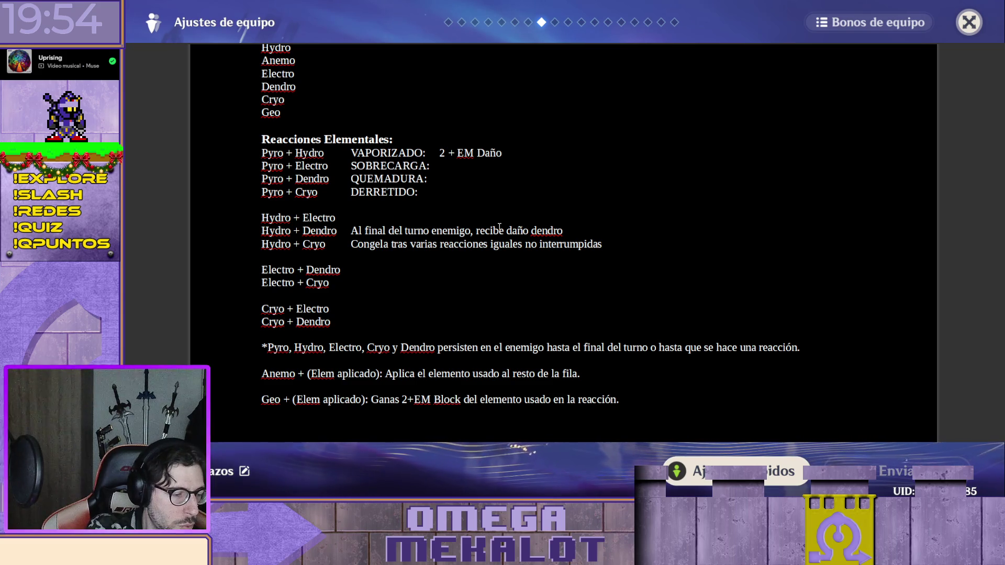
pyautogui.write('ELECTRE')
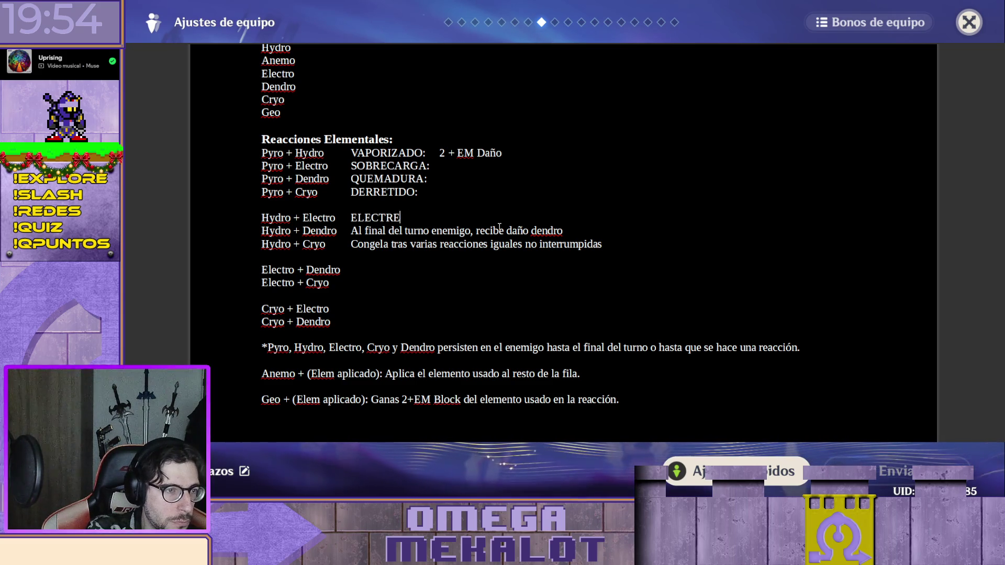
pyautogui.press('BackSpace')
pyautogui.write('OCARGADO')
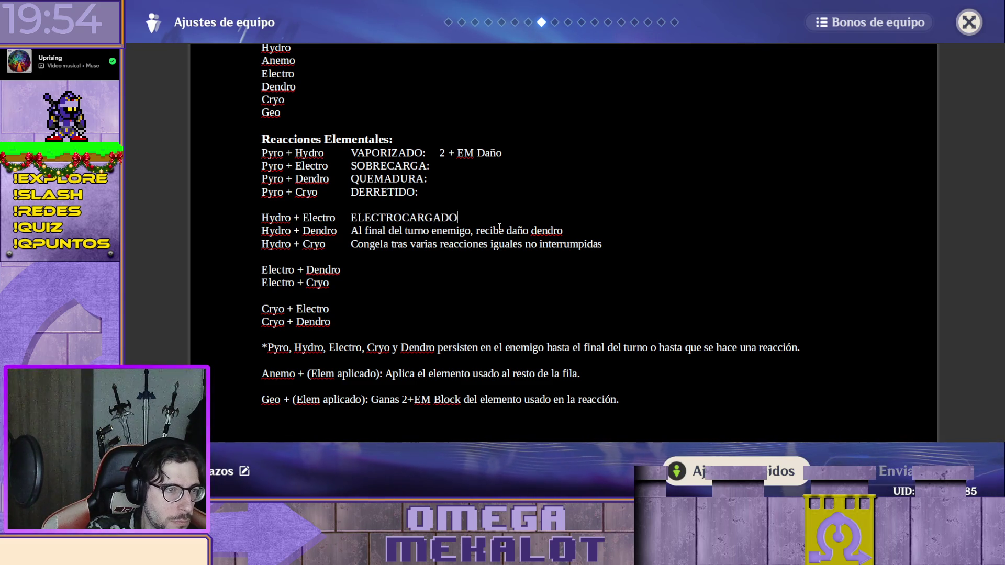
pyautogui.write(':')
pyautogui.press('Tab')
pyautogui.press('Up')
pyautogui.press('Up')
pyautogui.press('Tab')
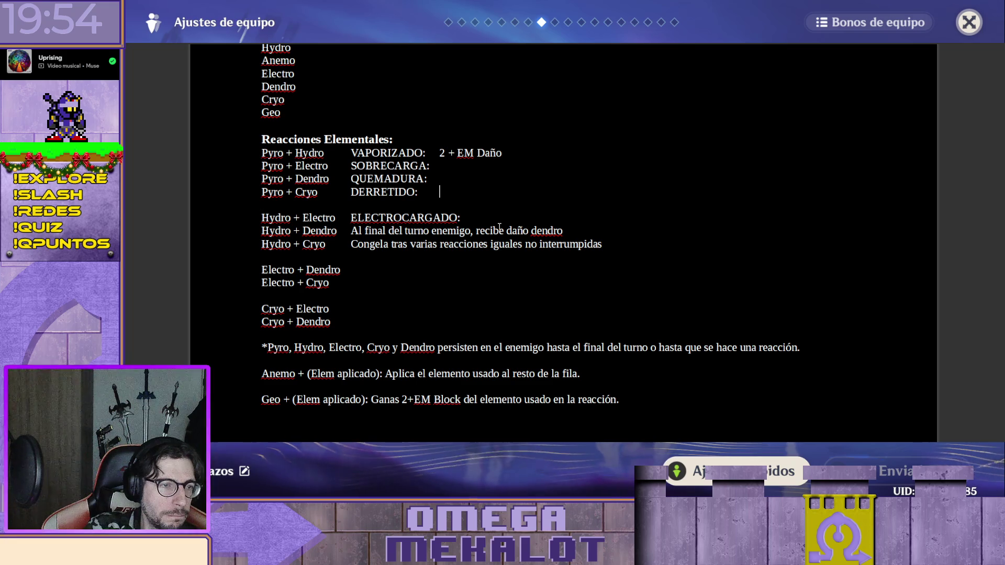
# Name the Hydro + Dendro row FLORECIMIENTO: and the Hydro + Cryo row ESPINAS: before their effects
pyautogui.press('Down')
pyautogui.press('Down')
pyautogui.press('Down')
pyautogui.press('Left')
pyautogui.press('Left')
pyautogui.press('Left')
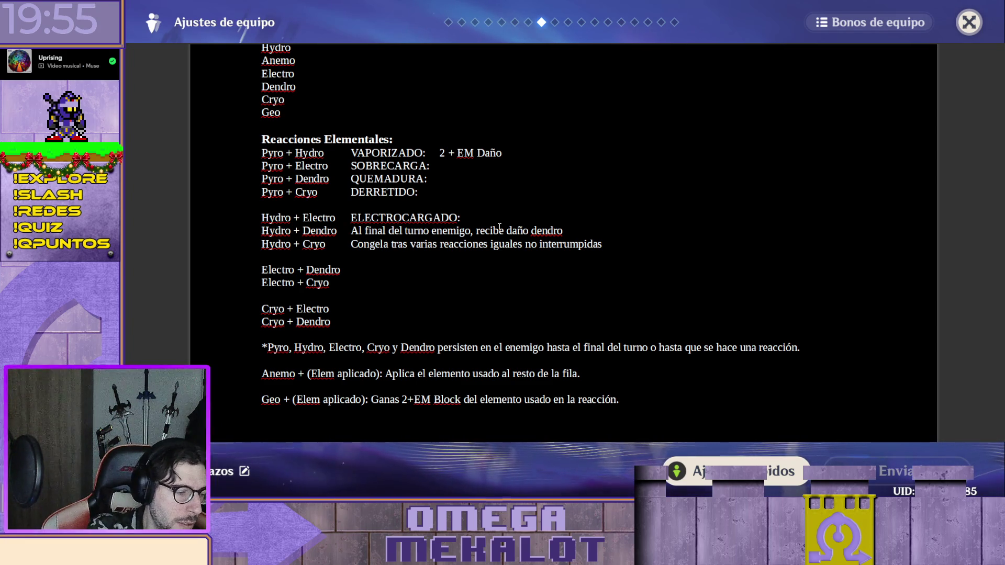
pyautogui.write('FLO')
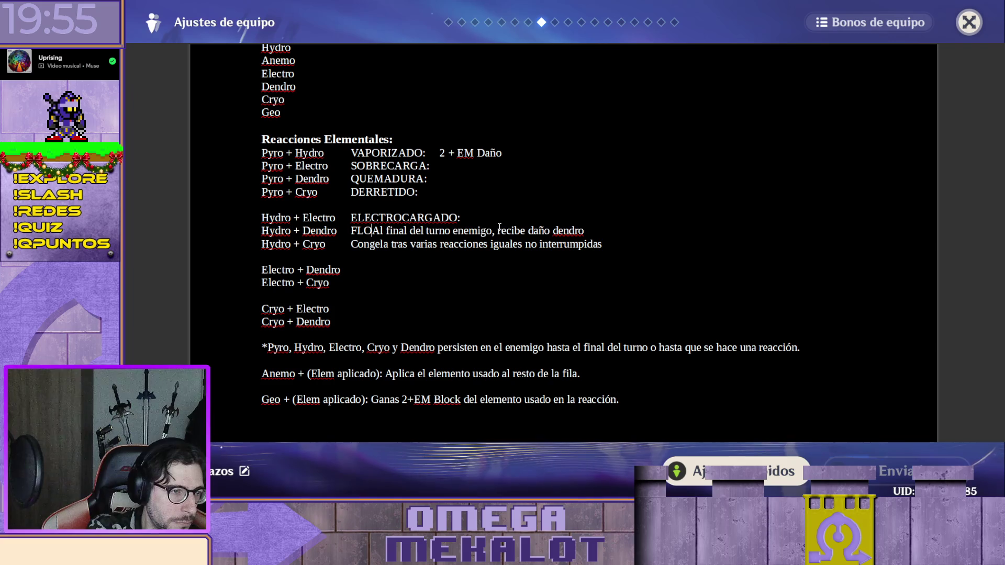
pyautogui.write('RECIMIENTO')
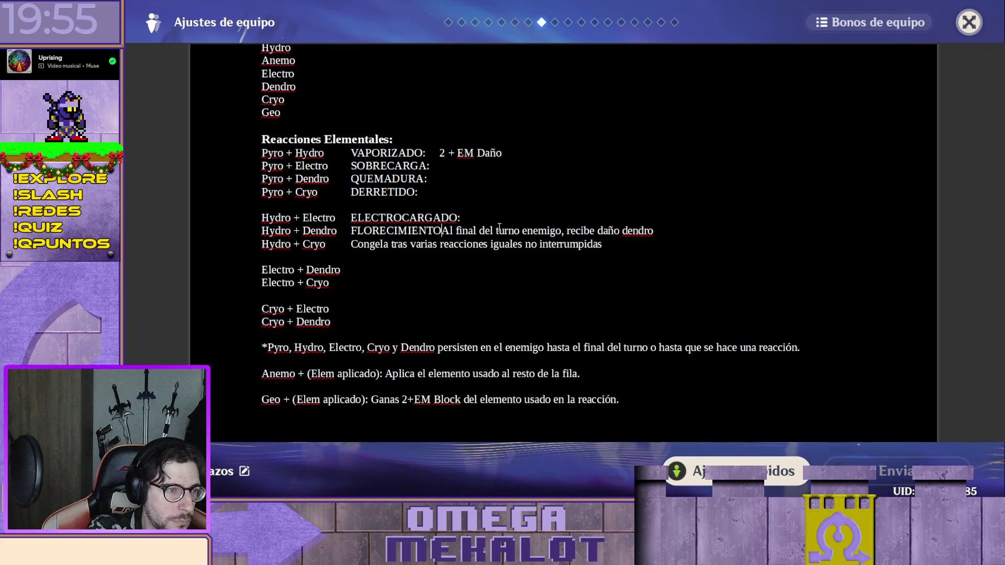
pyautogui.write(':')
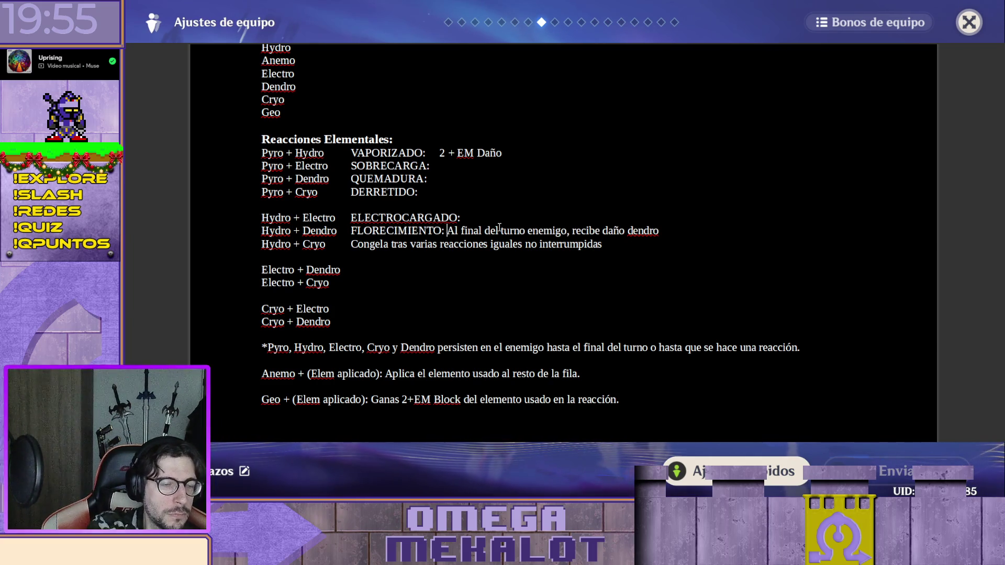
pyautogui.press('Tab')
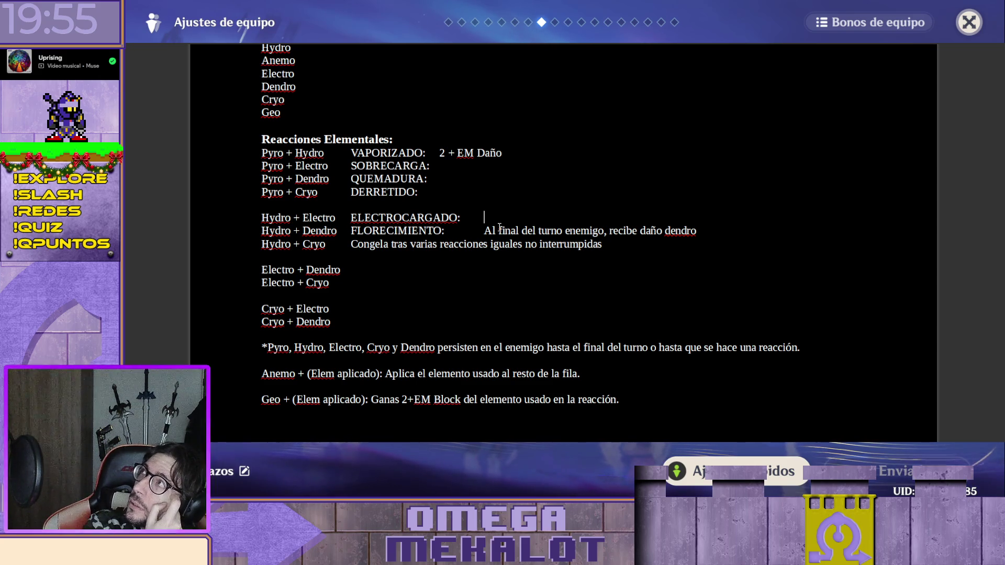
pyautogui.press('Down')
pyautogui.press('Down')
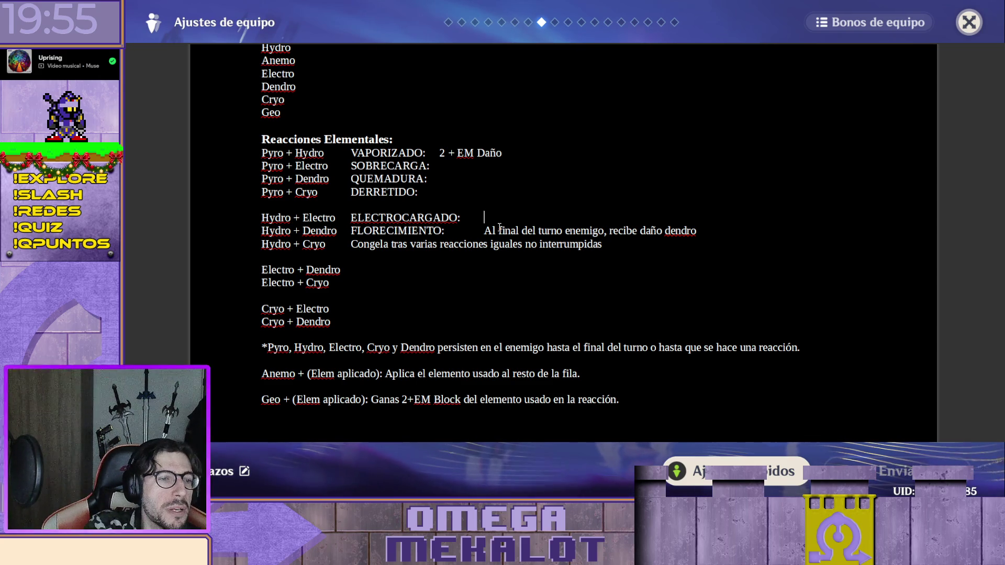
pyautogui.press('Left')
pyautogui.press('Left')
pyautogui.press('Left')
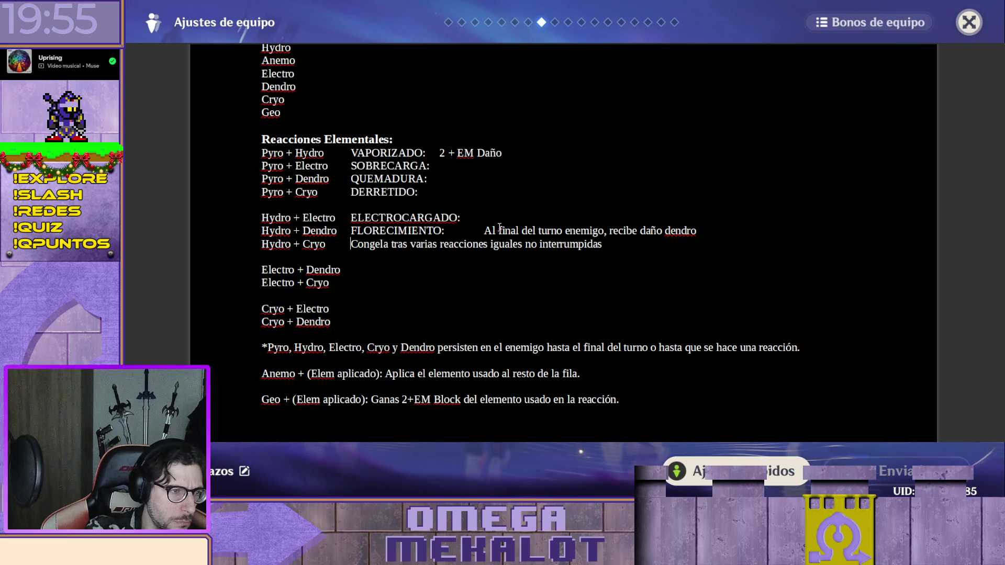
pyautogui.write('Es')
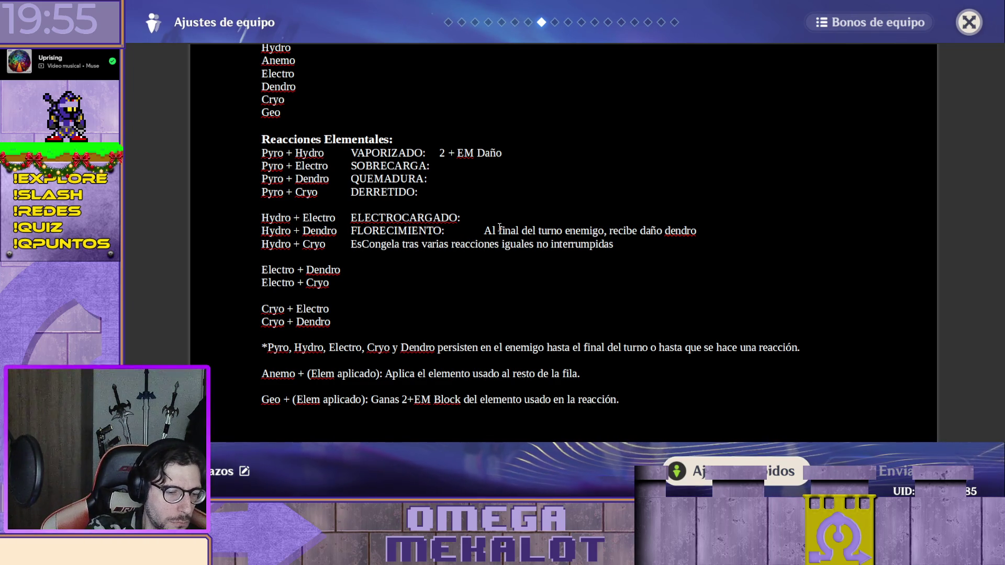
pyautogui.press('BackSpace')
pyautogui.write('S')
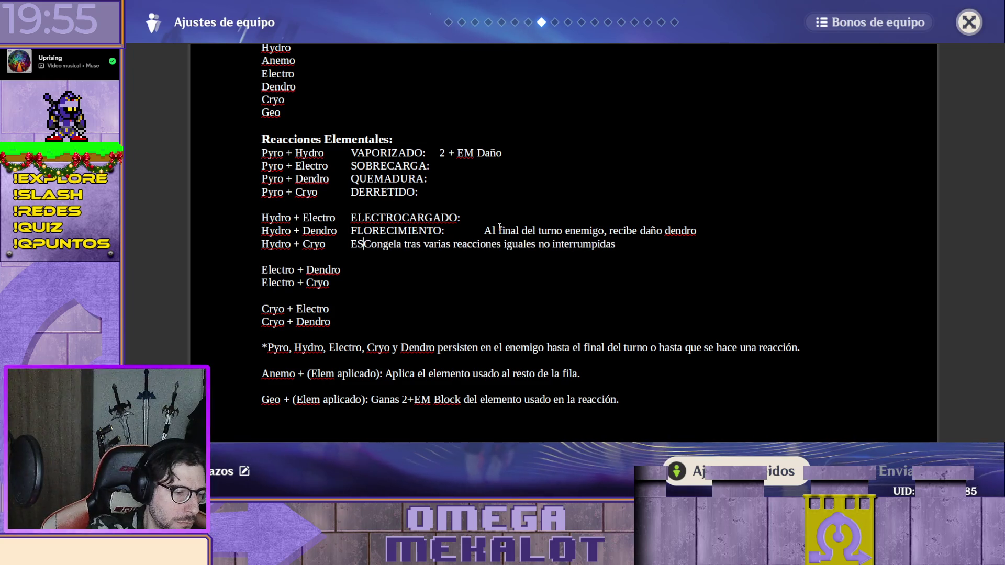
pyautogui.write('PINAS:')
# Name the Electro + Dendro row ACELERACIÓN with the accented Ó
pyautogui.press('Down')
pyautogui.press('Down')
pyautogui.press('End')
pyautogui.press('Tab')
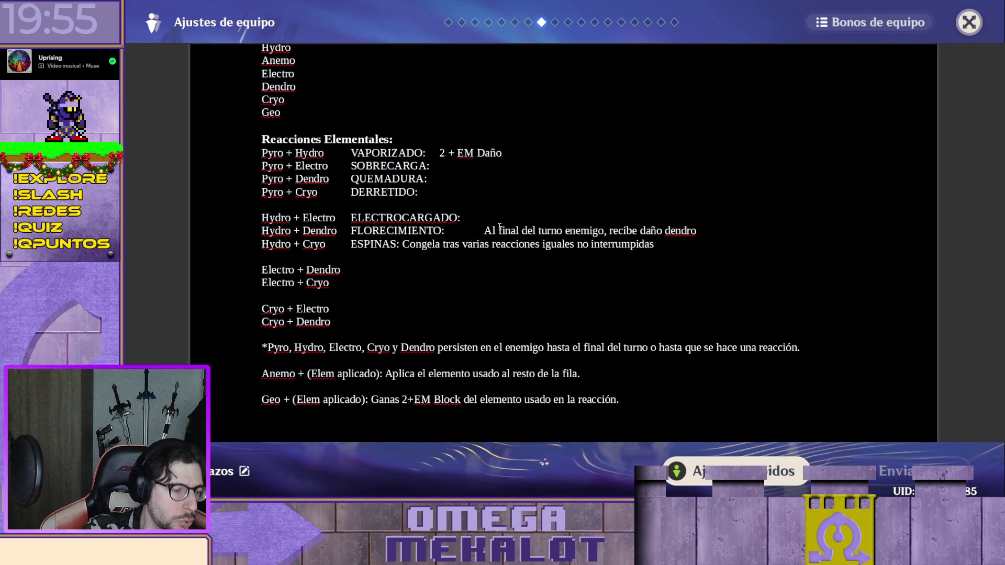
pyautogui.write('ACE')
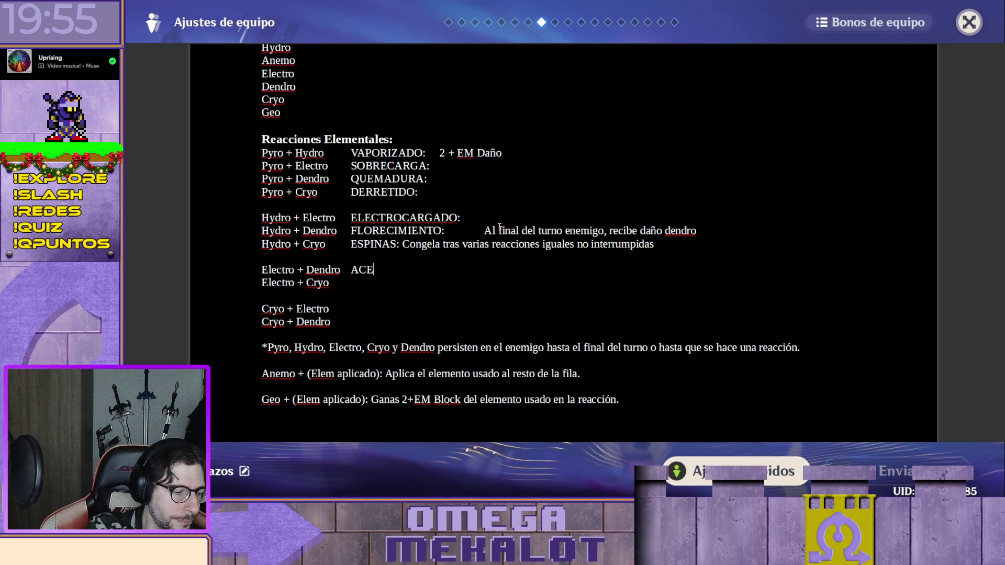
pyautogui.write('LE')
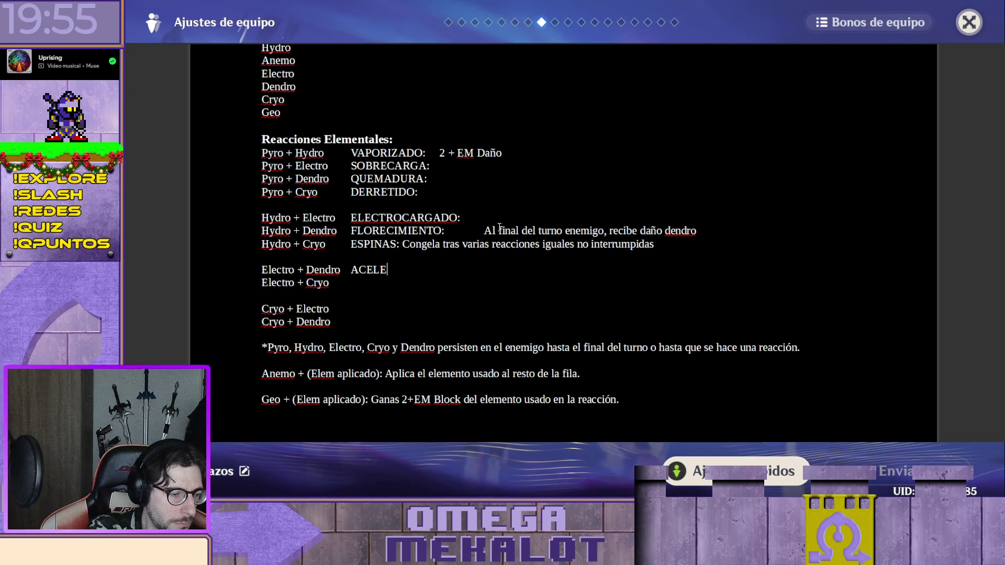
pyautogui.write('RACIÓN')
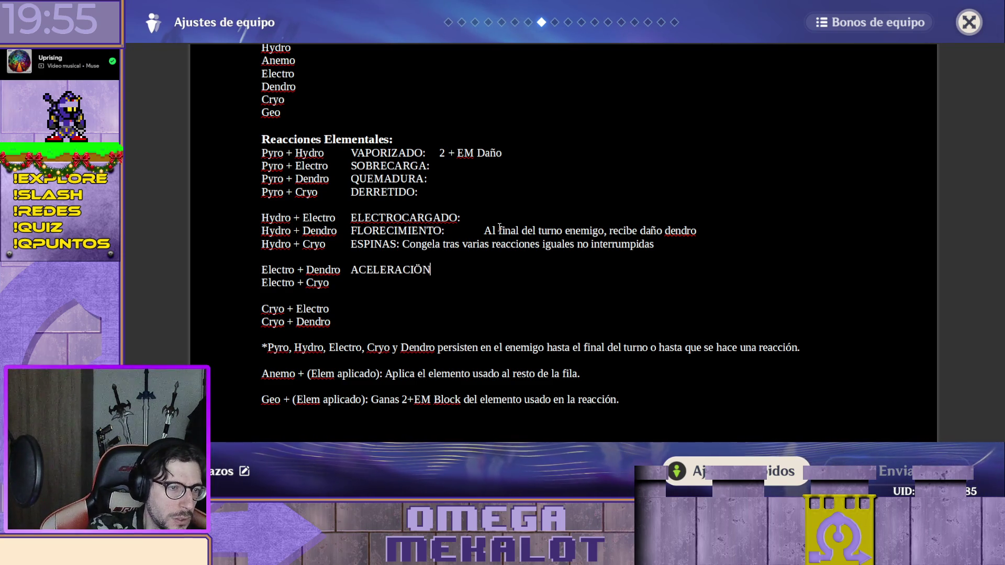
pyautogui.press('Left')
pyautogui.press('BackSpace')
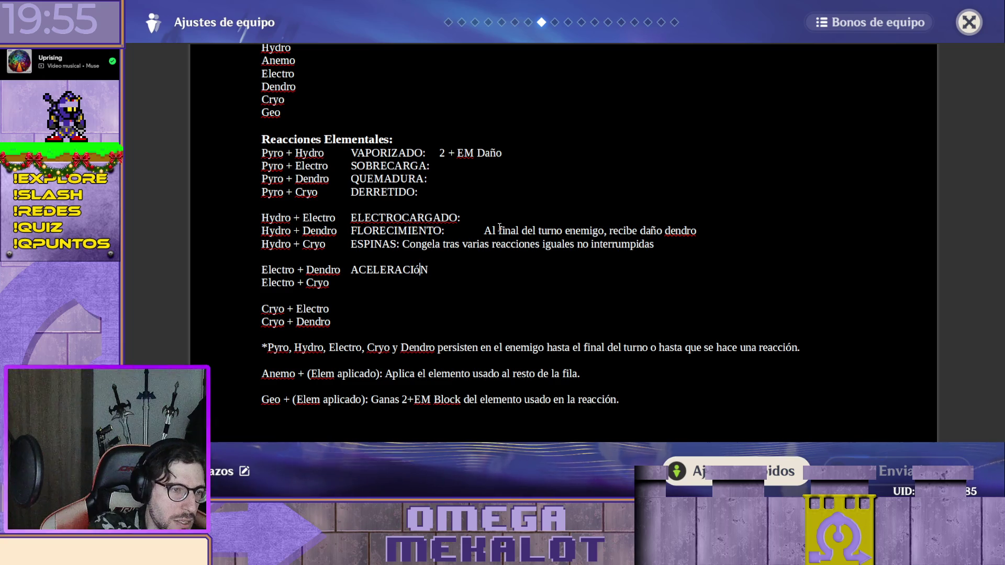
pyautogui.write('Ó')
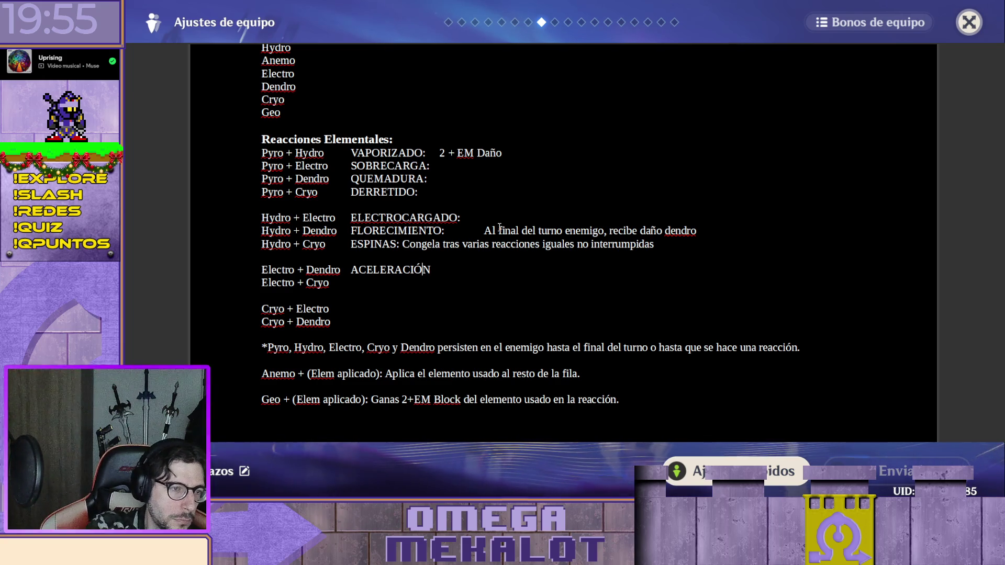
pyautogui.press('Down')
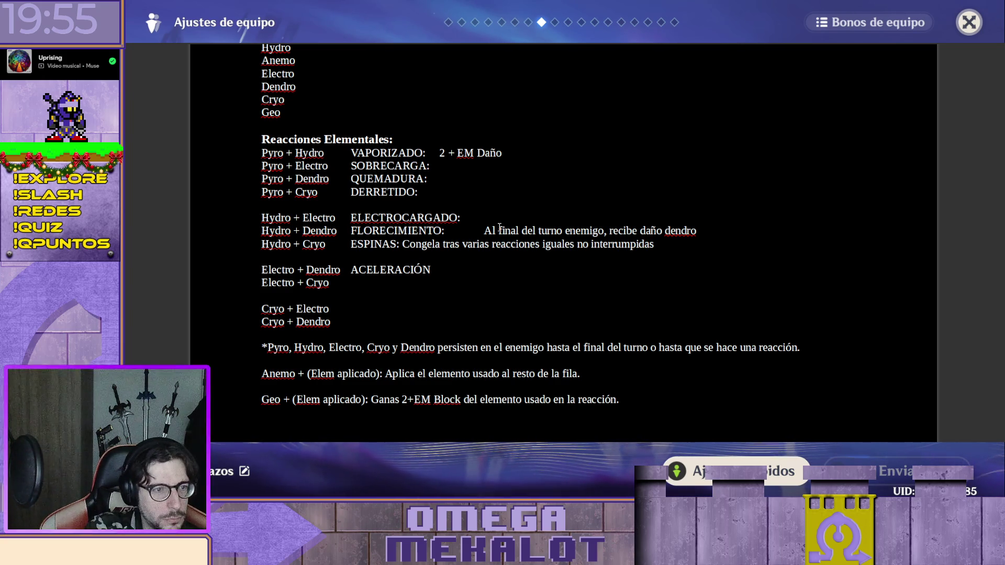
pyautogui.press('Up')
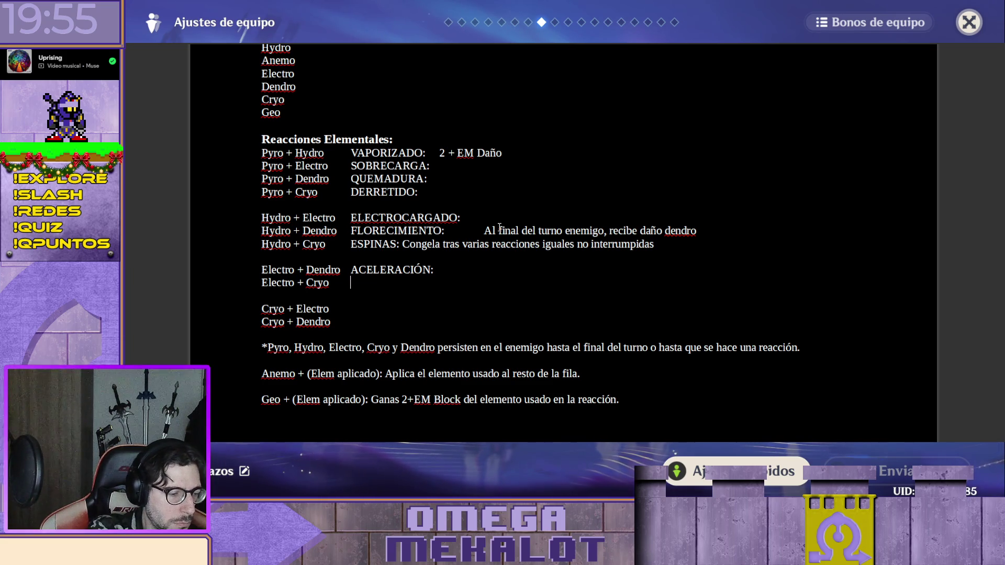
pyautogui.write('HY')
# Delete the Cryo + Electro row and its leftover blank line
pyautogui.press('BackSpace')
pyautogui.press('BackSpace')
pyautogui.write('SUPERCONDUCTOR:')
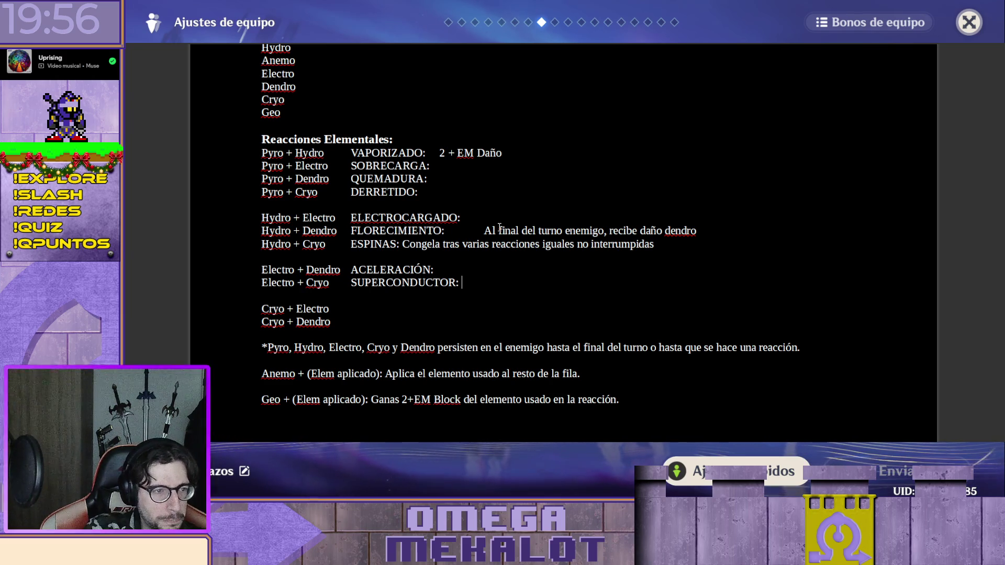
pyautogui.press('Down')
pyautogui.press('Down')
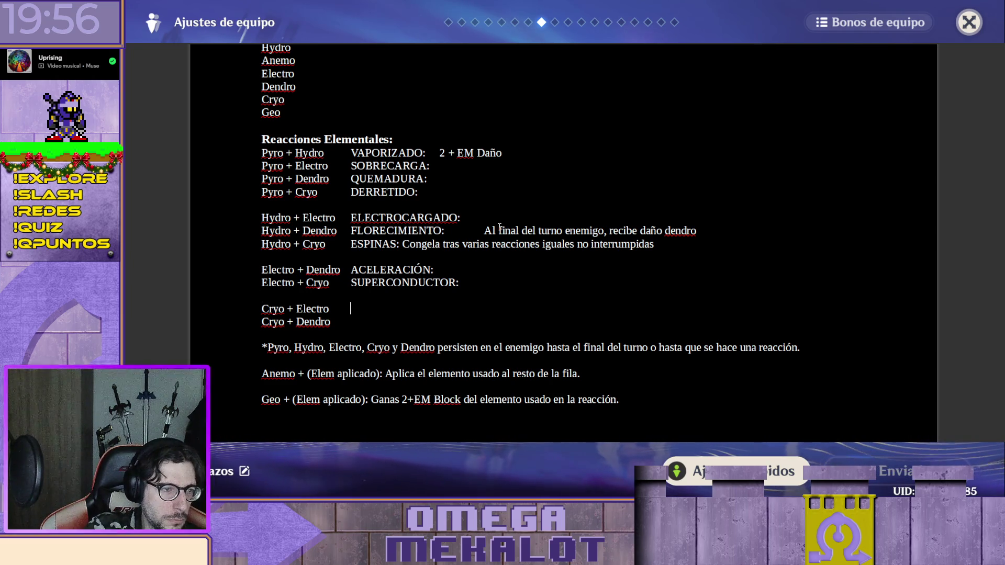
pyautogui.press('Up')
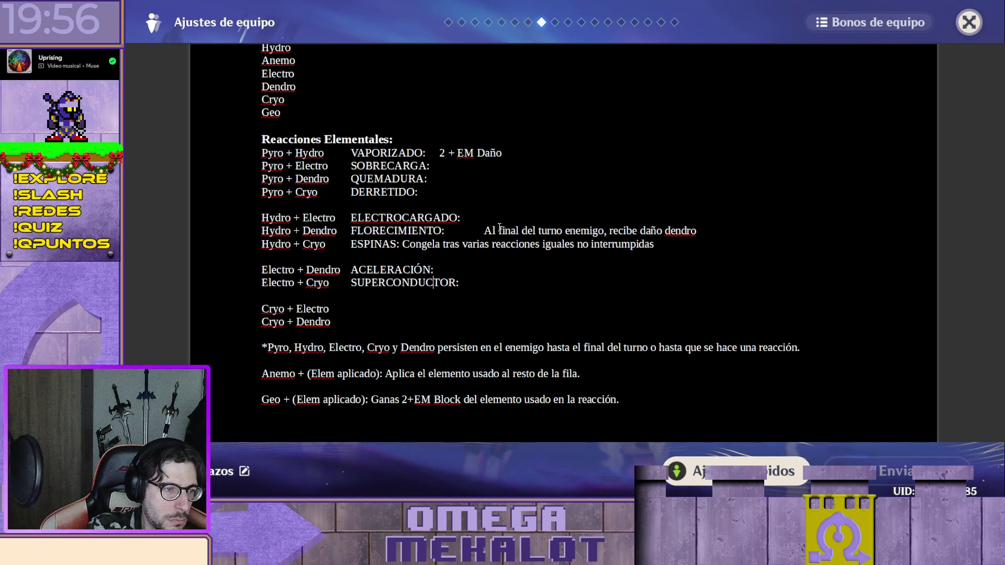
pyautogui.hotkey('shift', 'Home')
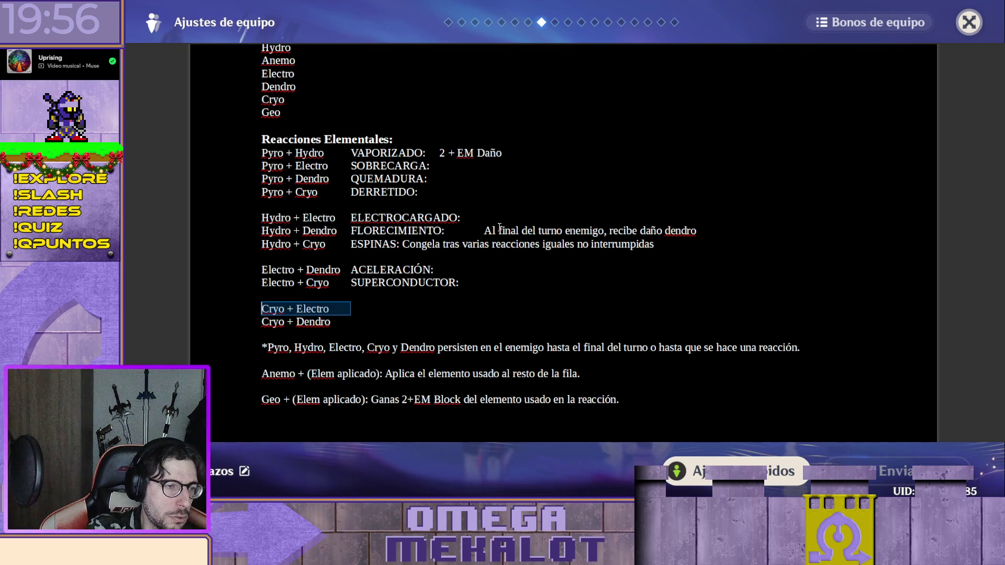
pyautogui.press('BackSpace')
pyautogui.press('BackSpace')
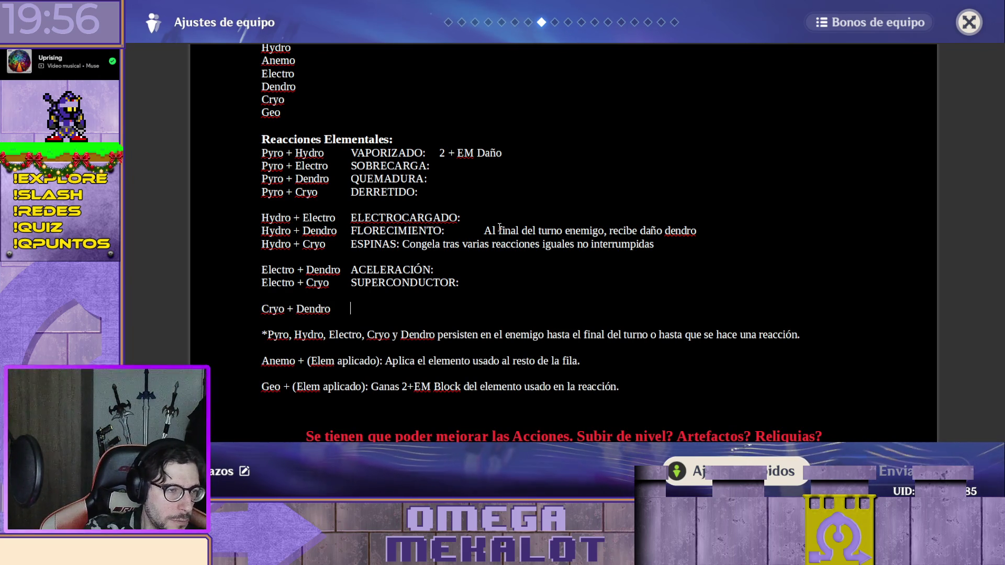
# Rename the Hydro + Cryo reaction to CONGELADO and label Cryo + Dendro as ESPINAS:
pyautogui.press('Up')
pyautogui.press('Up')
pyautogui.press('Up')
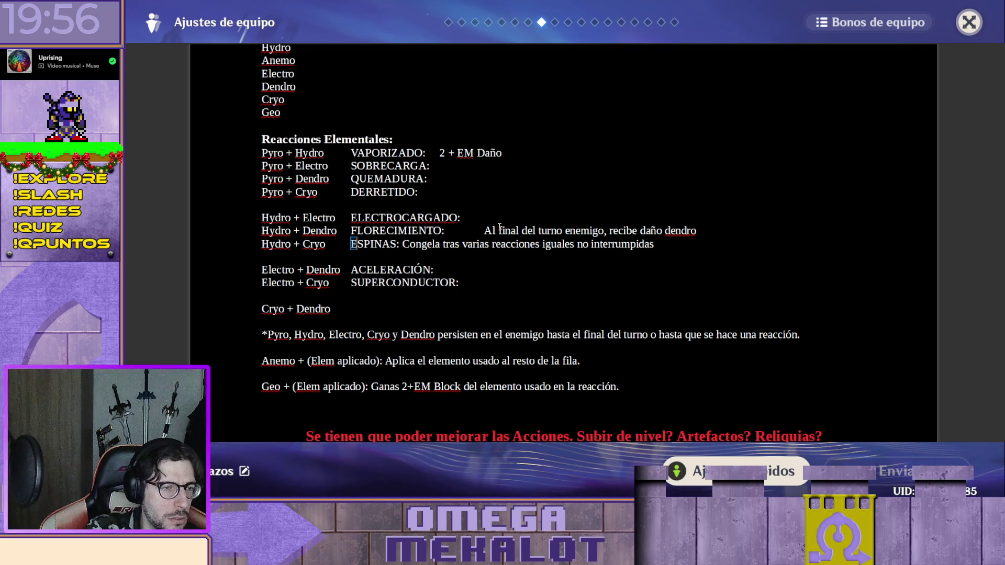
pyautogui.hotkey('shift', 'Right')
pyautogui.hotkey('shift', 'Right')
pyautogui.hotkey('shift', 'Right')
pyautogui.hotkey('shift', 'Right')
pyautogui.hotkey('shift', 'Right')
pyautogui.hotkey('shift', 'Right')
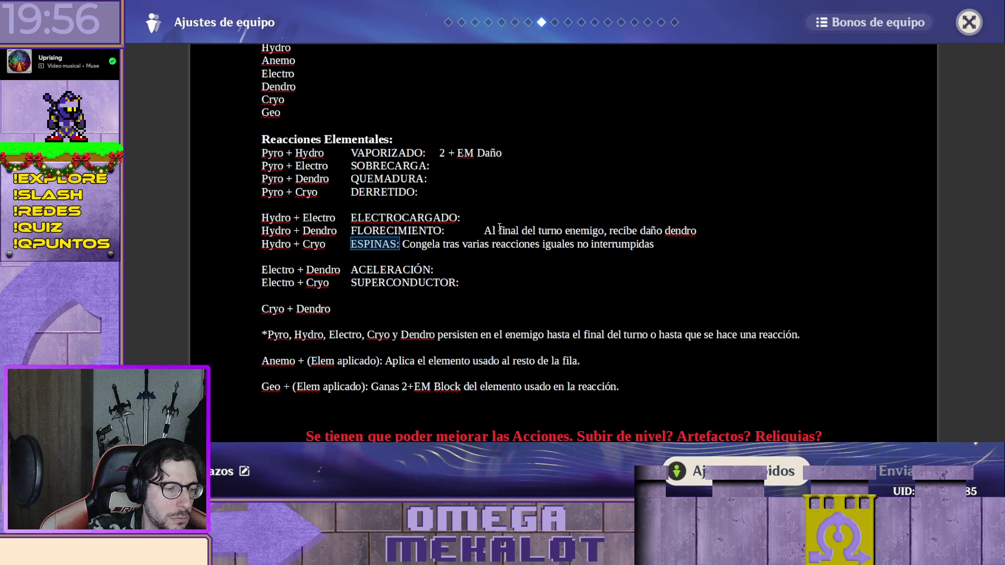
pyautogui.press('BackSpace')
pyautogui.write('Congelado')
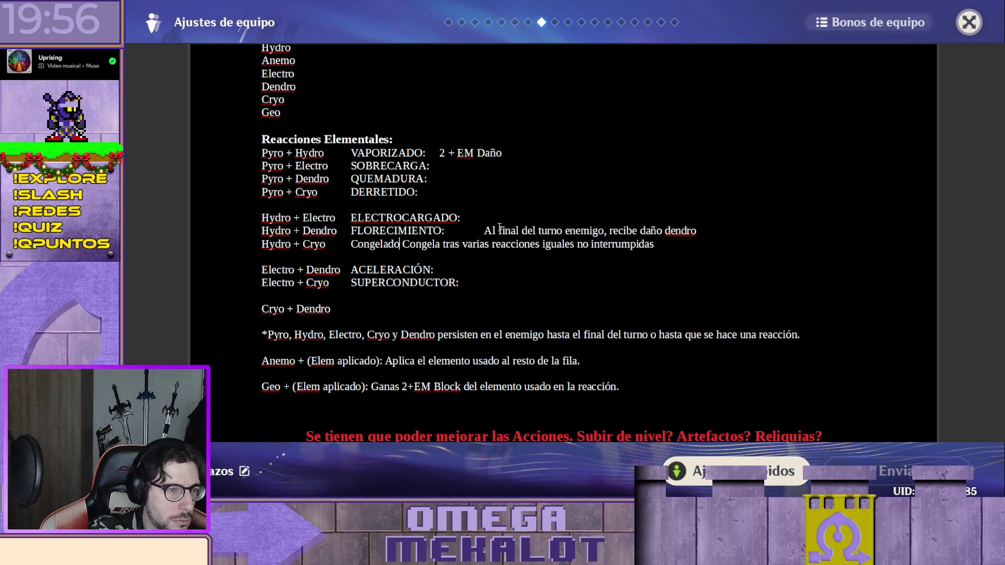
pyautogui.hotkey('shift', 'Left')
pyautogui.hotkey('shift', 'Left')
pyautogui.hotkey('shift', 'Left')
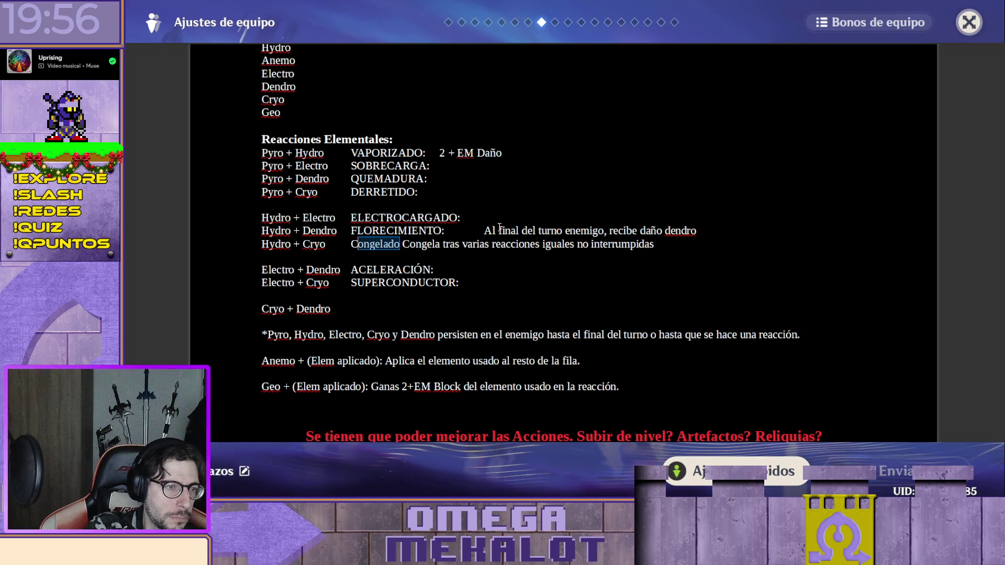
pyautogui.write('ONGELAD')
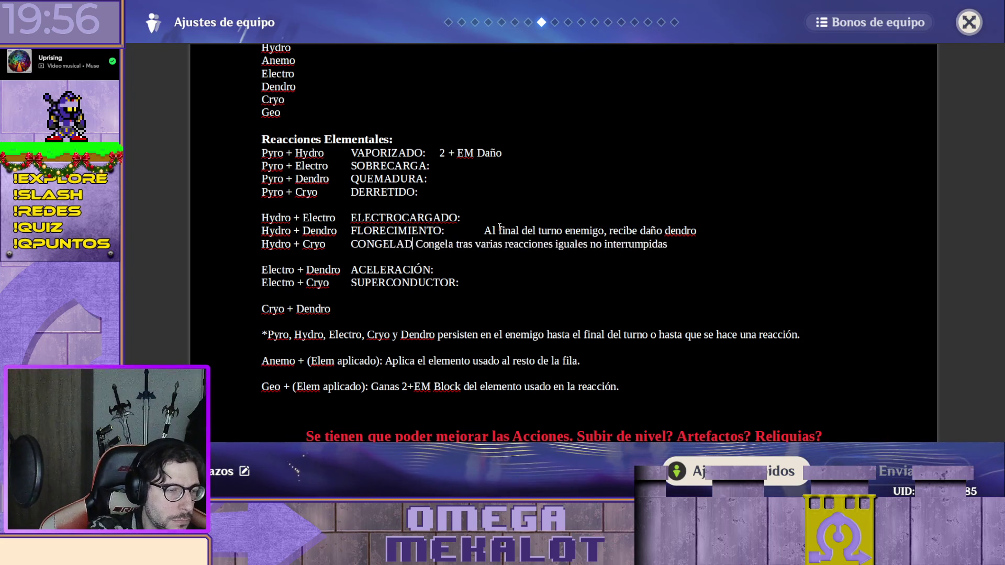
pyautogui.write('O')
pyautogui.press('Down')
pyautogui.press('Down')
pyautogui.press('Down')
pyautogui.write('ESPINAS:')
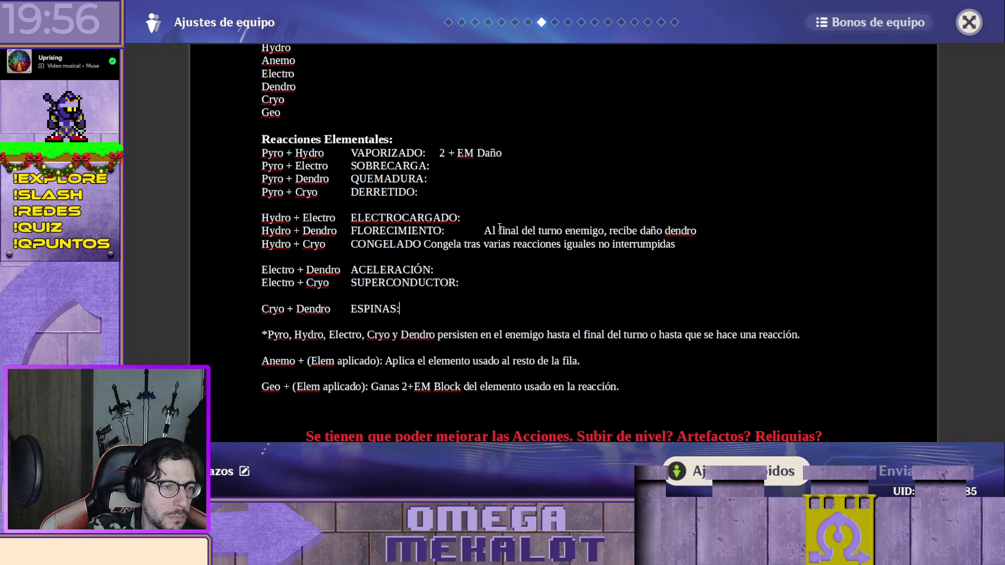
pyautogui.press('Left')
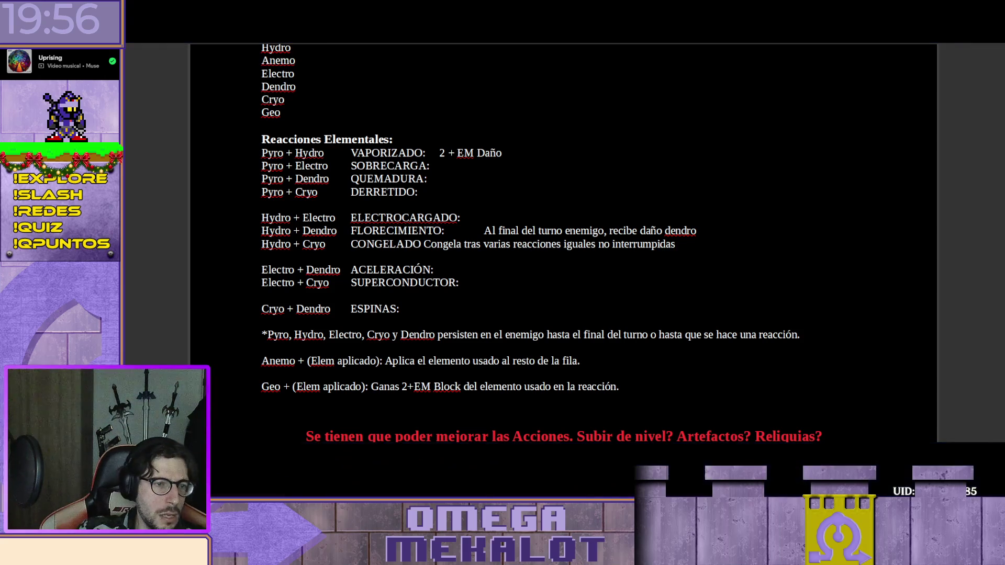
pyautogui.press('Escape')
pyautogui.press('c')
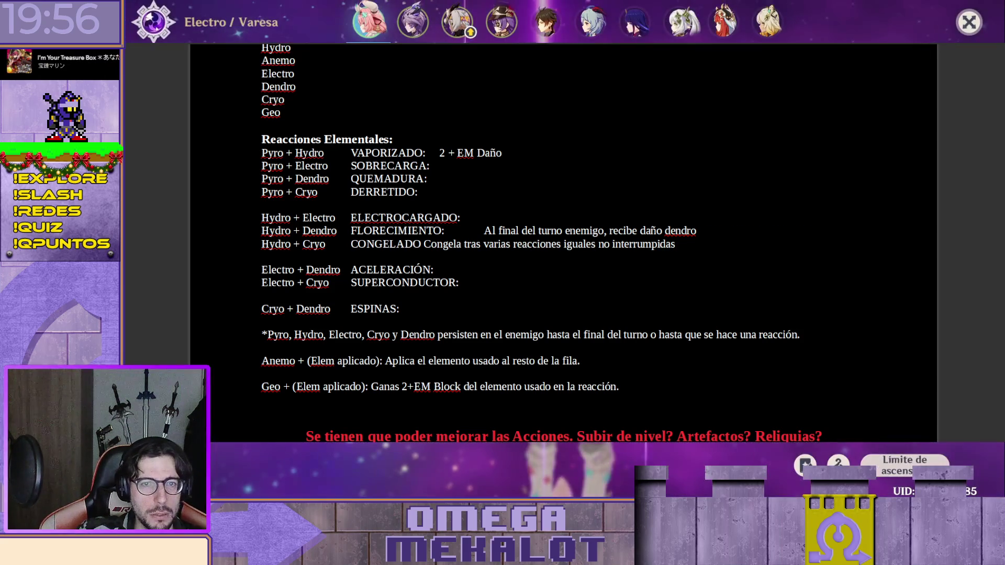
pyautogui.press('Escape')
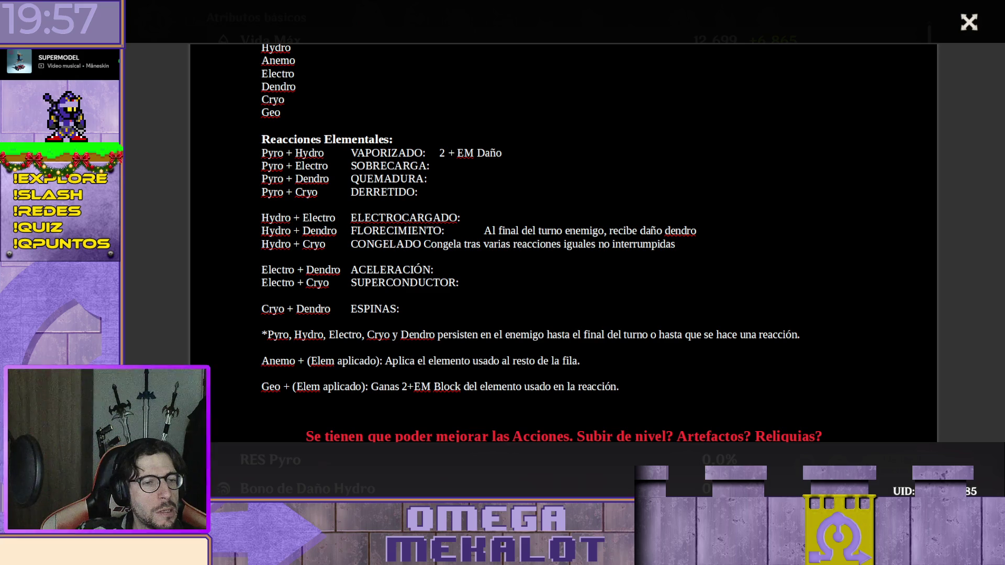
pyautogui.press('Escape')
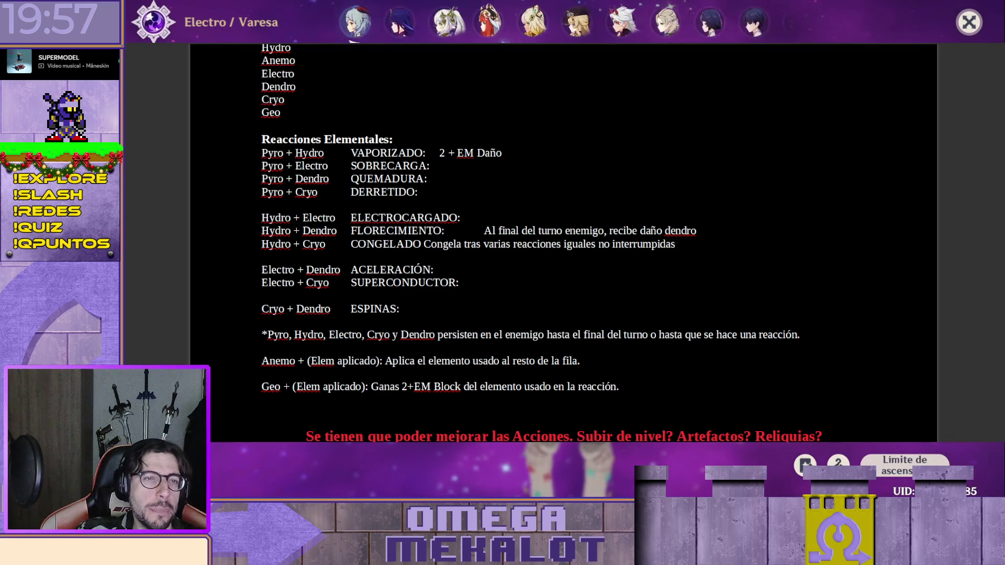
pyautogui.scroll(-1, 503, 22)
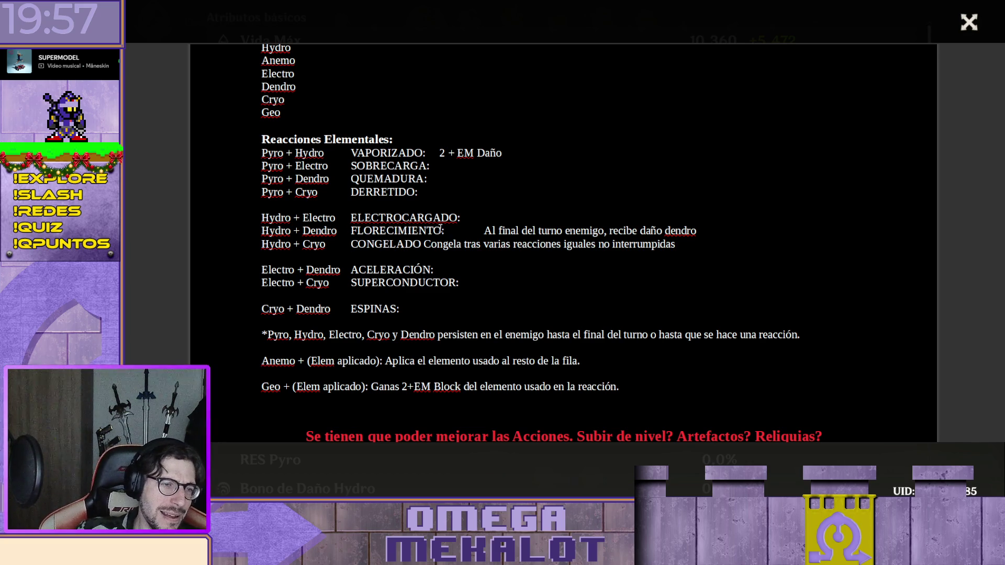
pyautogui.click(422, 246)
pyautogui.write(':')
# Add the colon after CONGELADO and tab its effect and '2 + EM Daño' into FLORECIMIENTO's column
pyautogui.press('Tab')
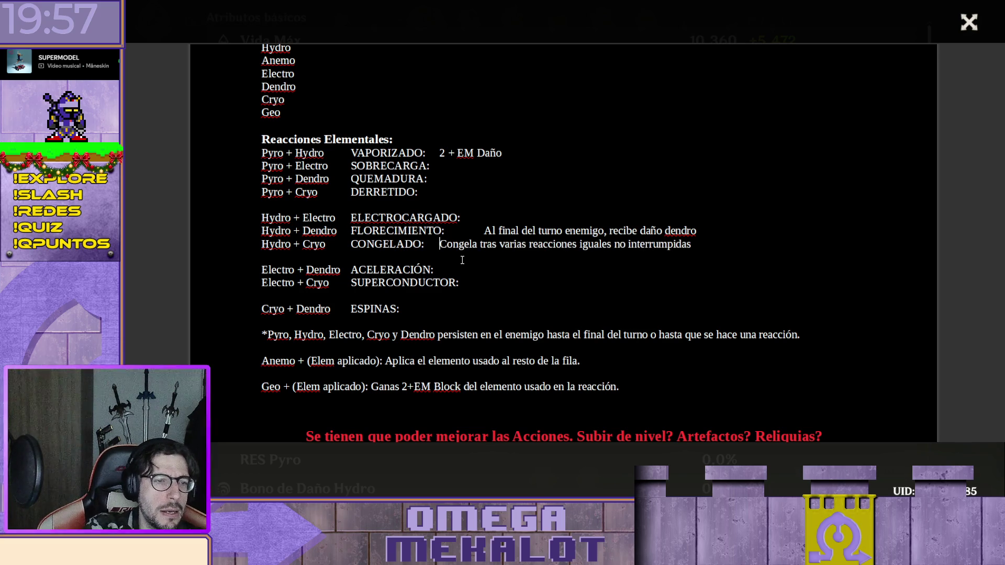
pyautogui.press('Tab')
pyautogui.press('Up')
pyautogui.press('Down')
pyautogui.press('Down')
pyautogui.press('Down')
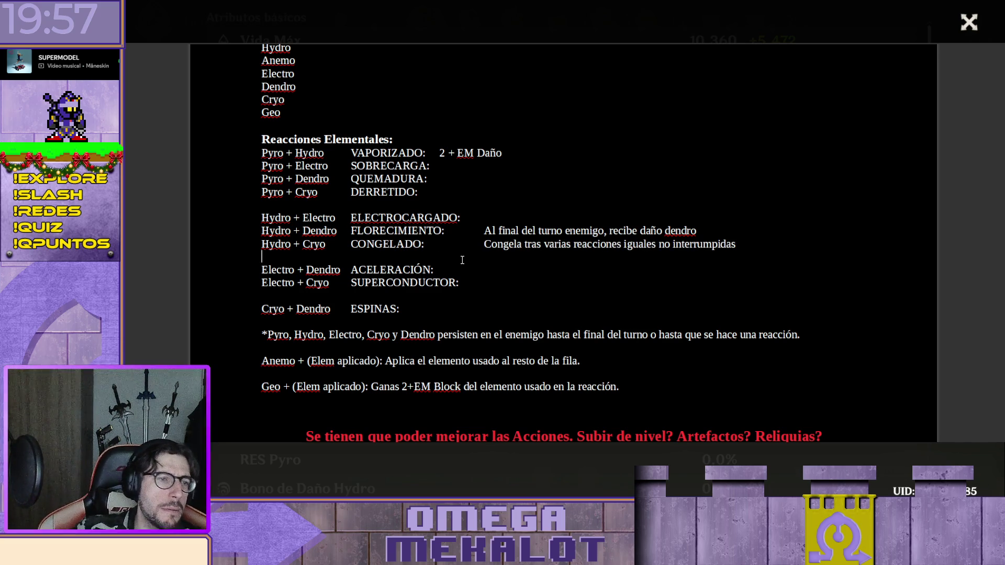
pyautogui.click(440, 153)
pyautogui.press('Tab')
# Tab the DERRETIDO, ACELERACIÓN and ESPINAS rows out to the effect column
pyautogui.press('Down')
pyautogui.press('Down')
pyautogui.press('Down')
pyautogui.press('Tab')
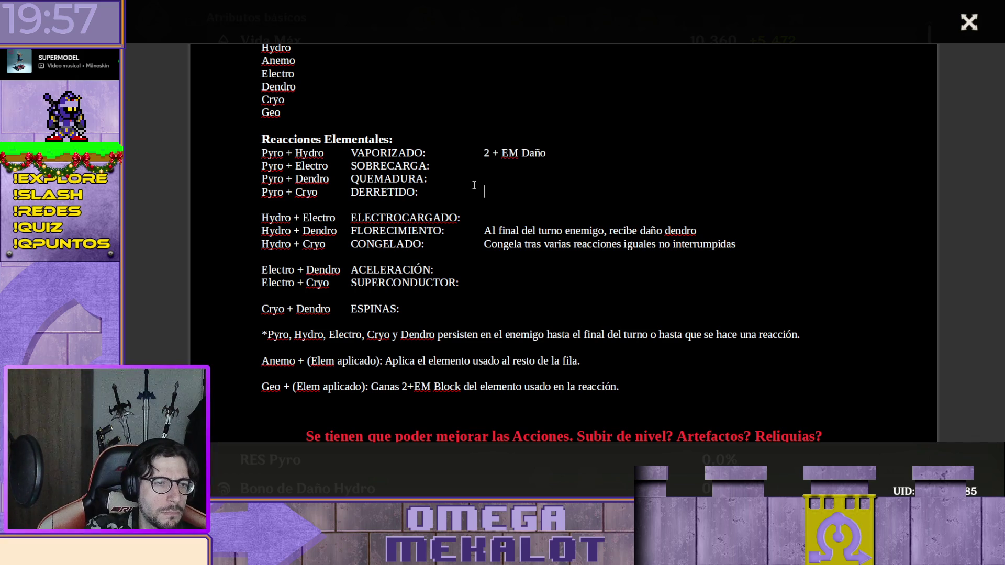
pyautogui.press('Down')
pyautogui.press('Down')
pyautogui.press('Down')
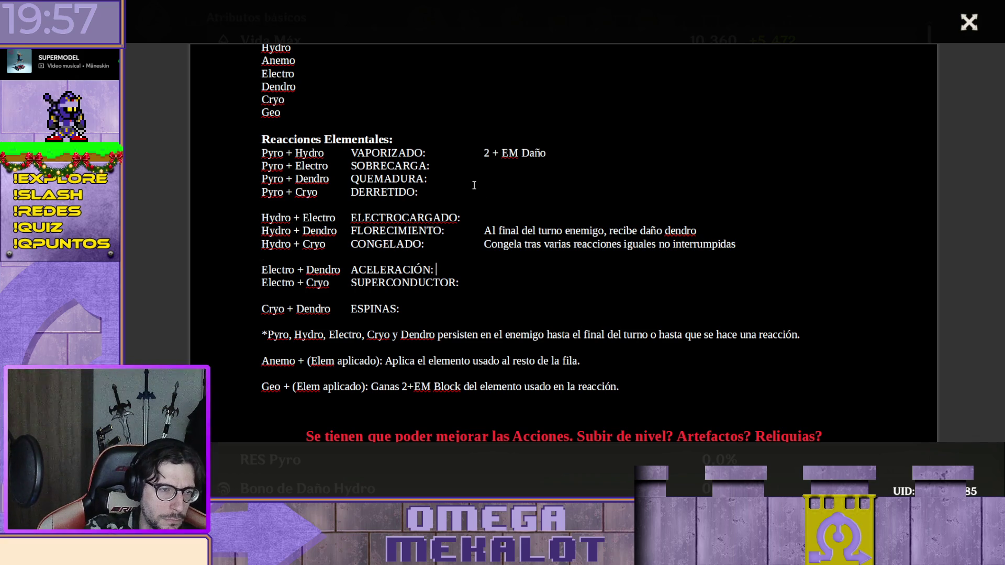
pyautogui.press('Tab')
pyautogui.press('Down')
pyautogui.press('Down')
pyautogui.press('Tab')
pyautogui.press('Tab')
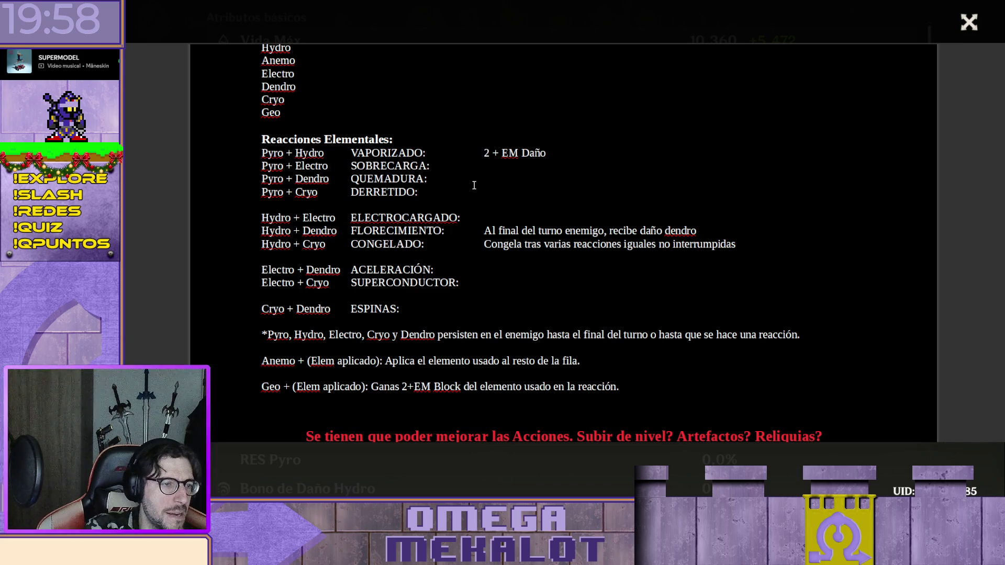
pyautogui.write('Per')
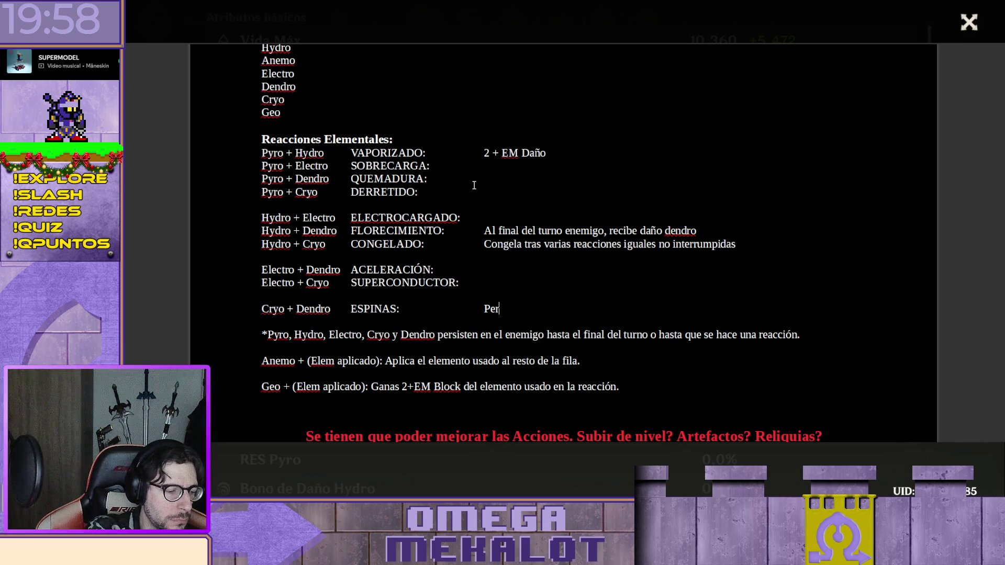
pyautogui.write('manente ganas Espinas')
# Write 'Hasta el final del combate' in the ESPINAS effect, correcting the typos
pyautogui.press('BackSpace')
pyautogui.press('BackSpace')
pyautogui.press('BackSpace')
pyautogui.press('BackSpace')
pyautogui.press('BackSpace')
pyautogui.press('BackSpace')
pyautogui.press('BackSpace')
pyautogui.press('BackSpace')
pyautogui.press('BackSpace')
pyautogui.press('BackSpace')
pyautogui.press('BackSpace')
pyautogui.press('BackSpace')
pyautogui.press('BackSpace')
pyautogui.press('BackSpace')
pyautogui.press('BackSpace')
pyautogui.press('BackSpace')
pyautogui.press('BackSpace')
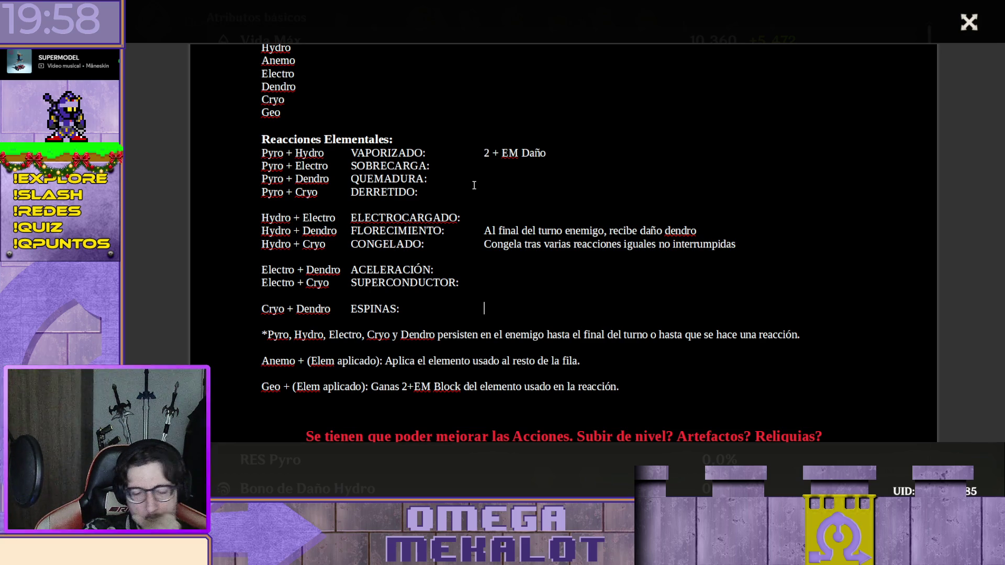
pyautogui.write('Permanente')
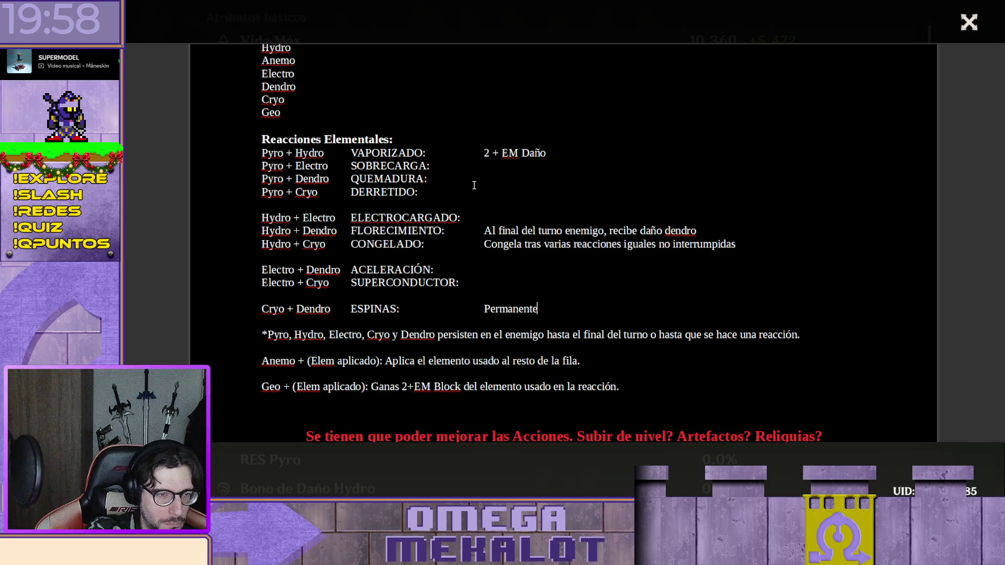
pyautogui.write('mene')
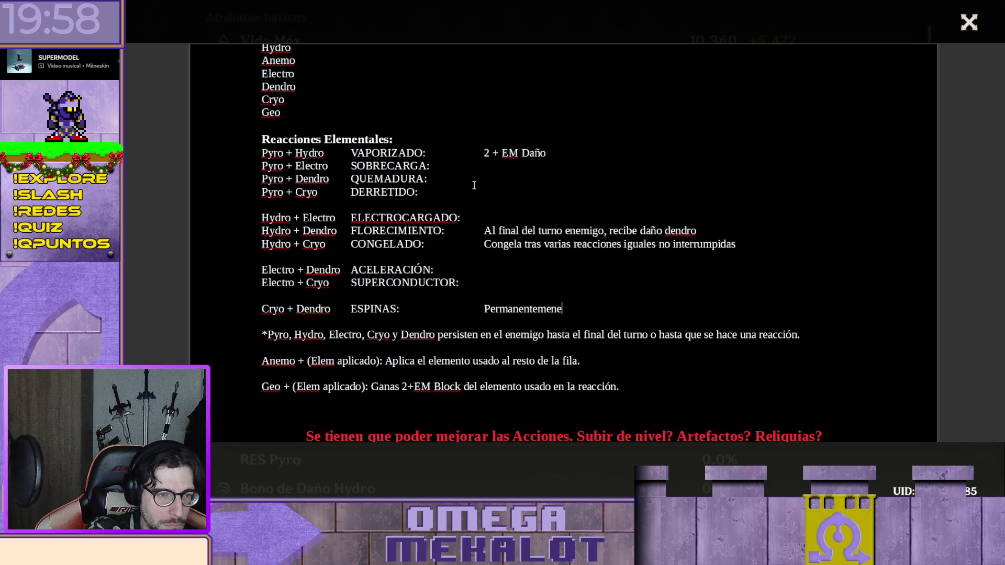
pyautogui.press('BackSpace')
pyautogui.press('BackSpace')
pyautogui.press('BackSpace')
pyautogui.press('BackSpace')
pyautogui.press('BackSpace')
pyautogui.press('BackSpace')
pyautogui.press('BackSpace')
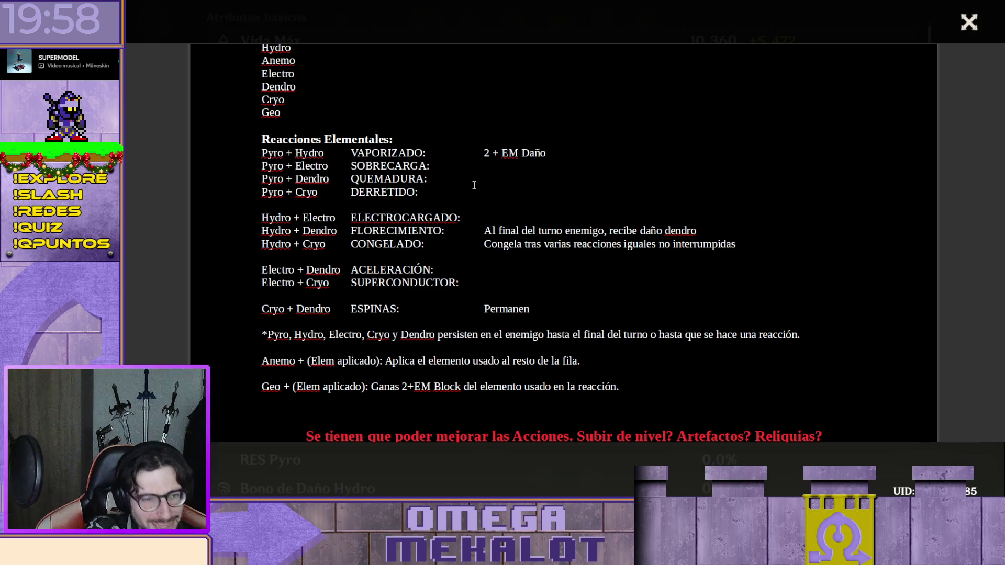
pyautogui.press('BackSpace')
pyautogui.press('BackSpace')
pyautogui.press('BackSpace')
pyautogui.press('BackSpace')
pyautogui.press('Tab')
pyautogui.write('Hasta el fdi')
pyautogui.press('BackSpace')
pyautogui.press('BackSpace')
pyautogui.write('ianl')
pyautogui.press('BackSpace')
pyautogui.press('BackSpace')
pyautogui.press('BackSpace')
pyautogui.write('nal del combate')
pyautogui.press('BackSpace')
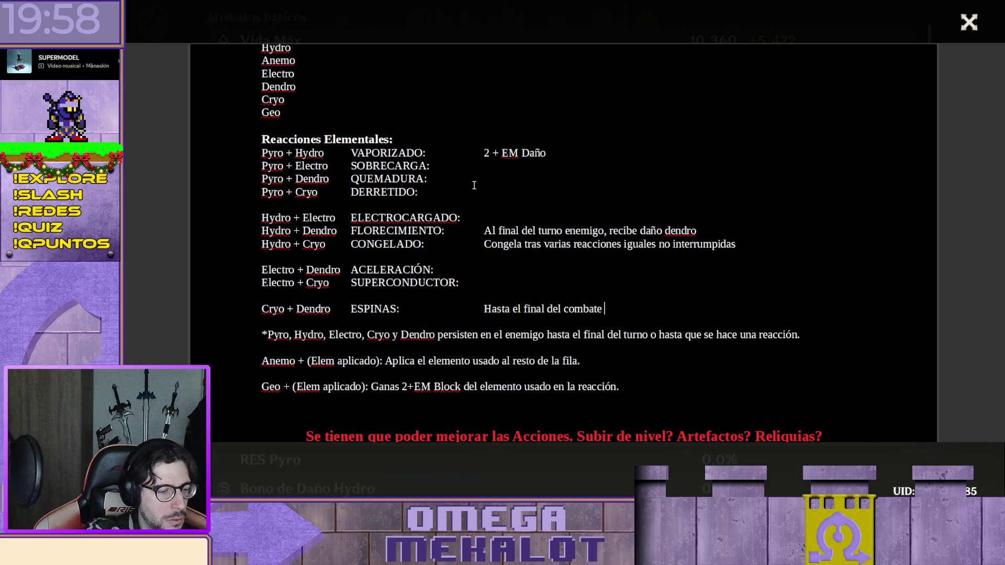
pyautogui.write('.')
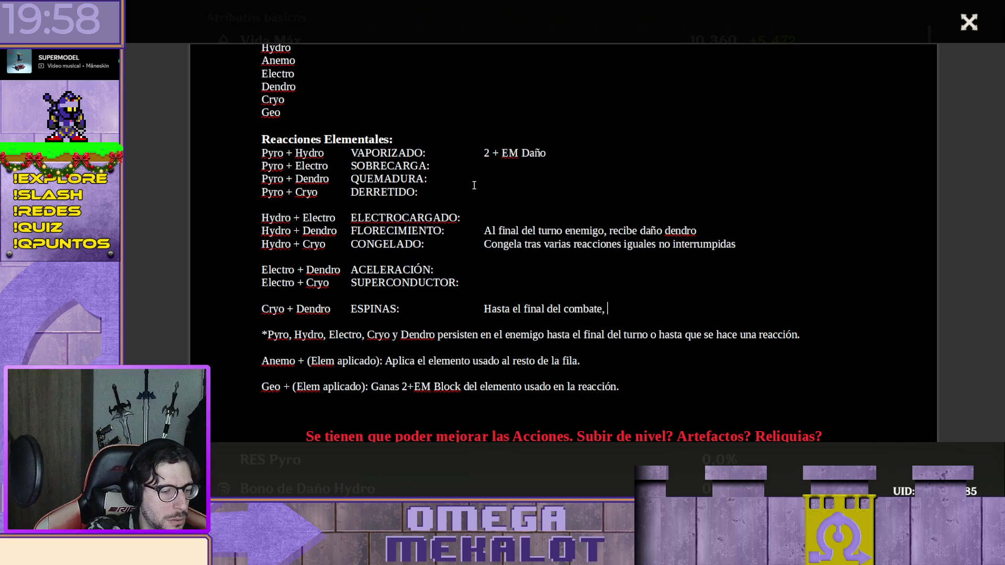
pyautogui.write(' re')
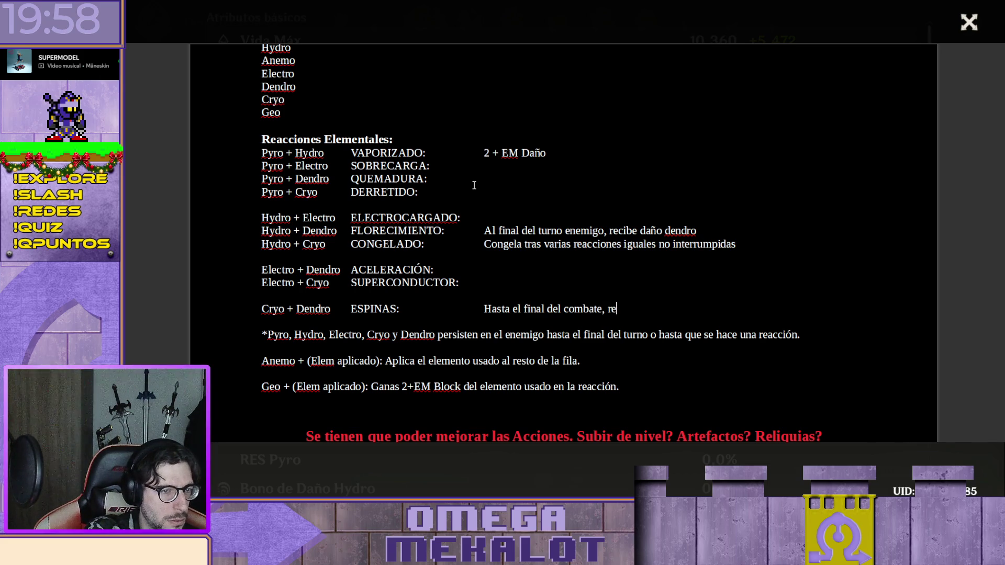
pyautogui.press('BackSpace')
pyautogui.press('BackSpace')
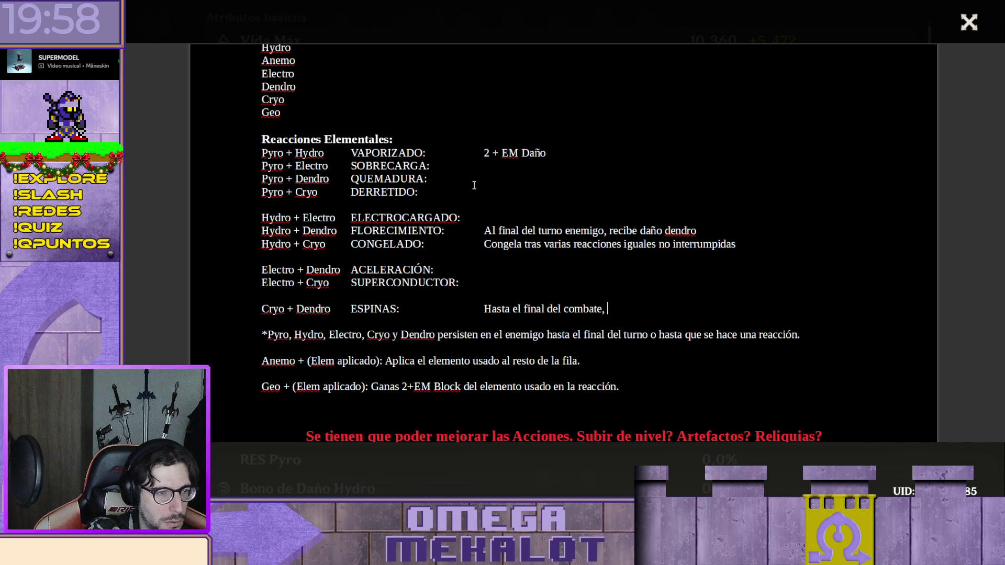
pyautogui.write('devuelves ')
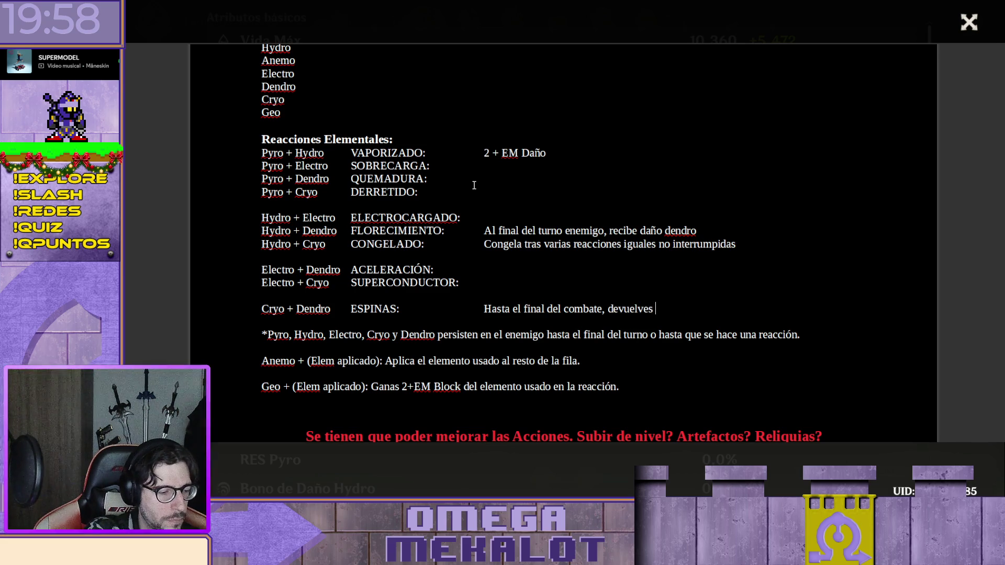
pyautogui.write('X+')
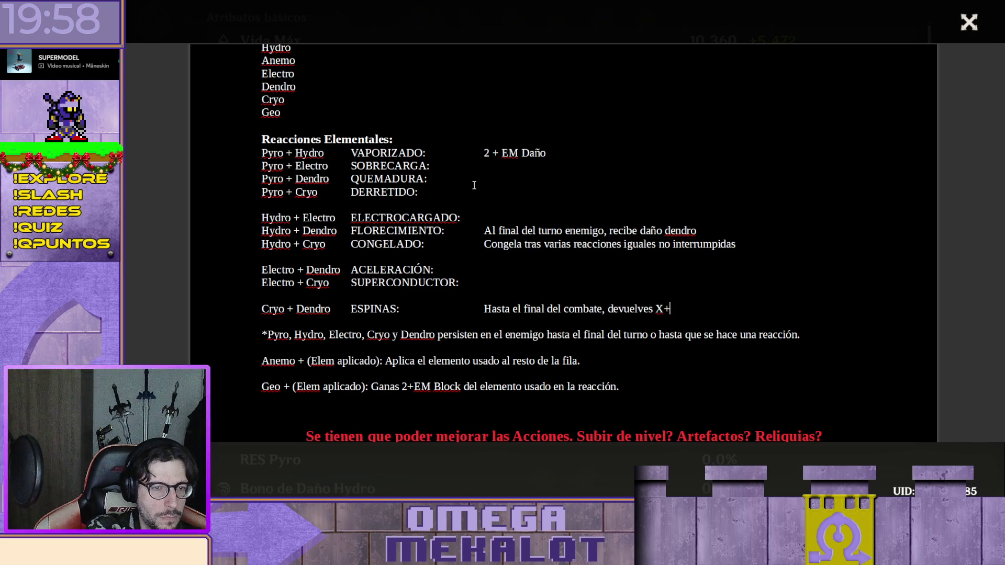
pyautogui.write('EM')
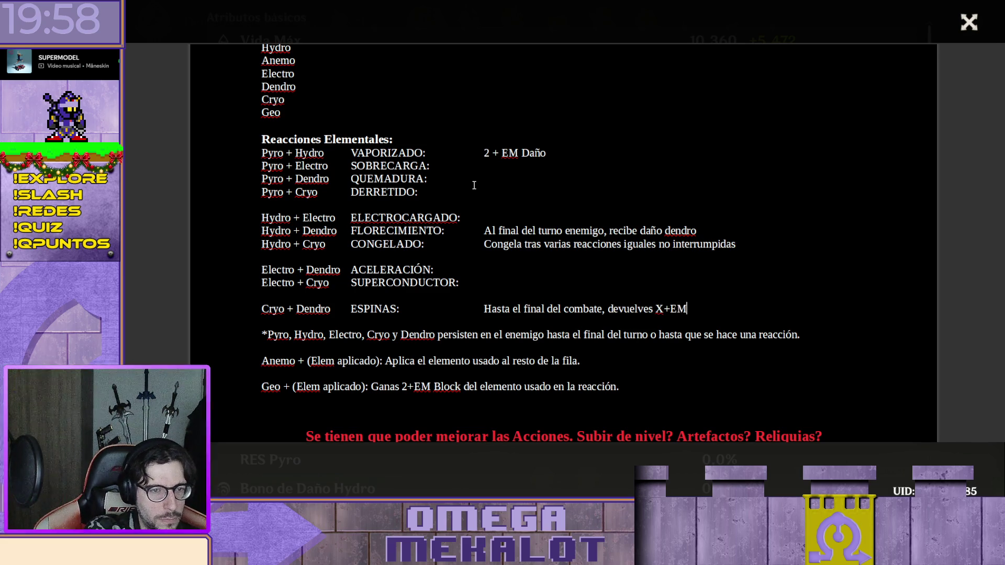
# Replace the X with 1 and add '+EM daño por cada golpe recibido.', then add a blank line under SUPERCONDUCTOR
pyautogui.press('Left')
pyautogui.press('Left')
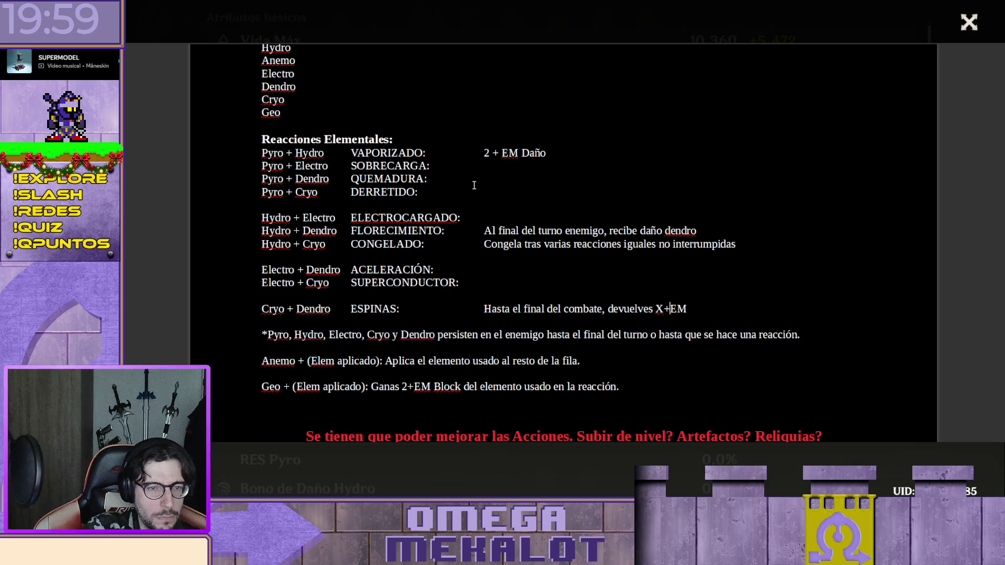
pyautogui.hotkey('shift', 'Left')
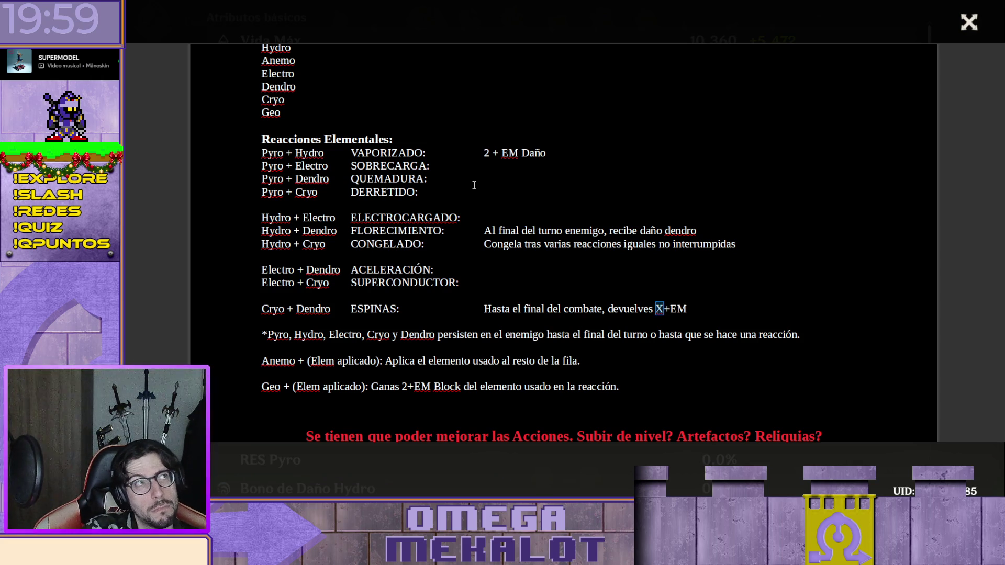
pyautogui.write('1')
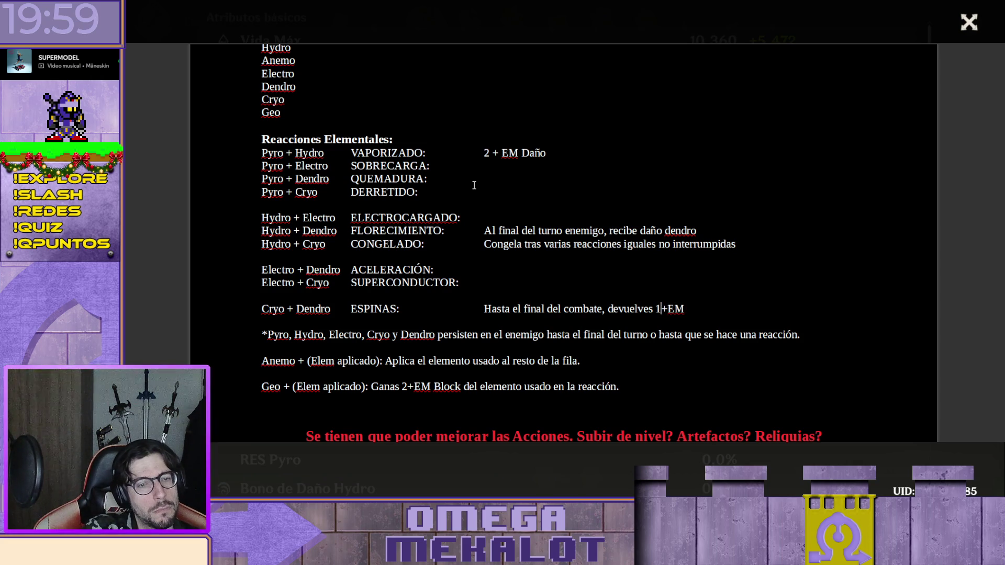
pyautogui.press('End')
pyautogui.write('daño por cada golpe ecibido')
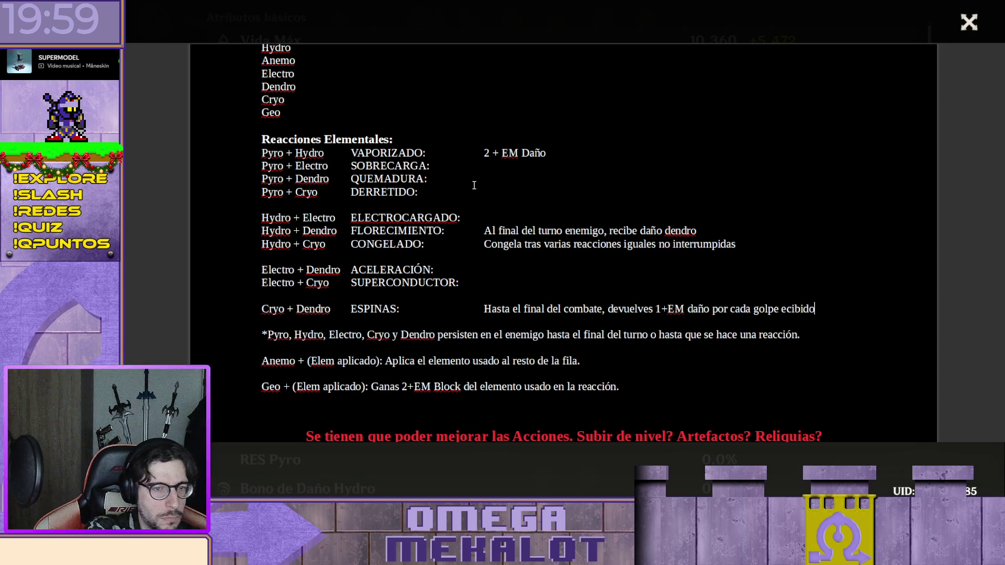
pyautogui.write('.')
pyautogui.press('Left')
pyautogui.press('Left')
pyautogui.press('Left')
pyautogui.press('BackSpace')
pyautogui.write('re')
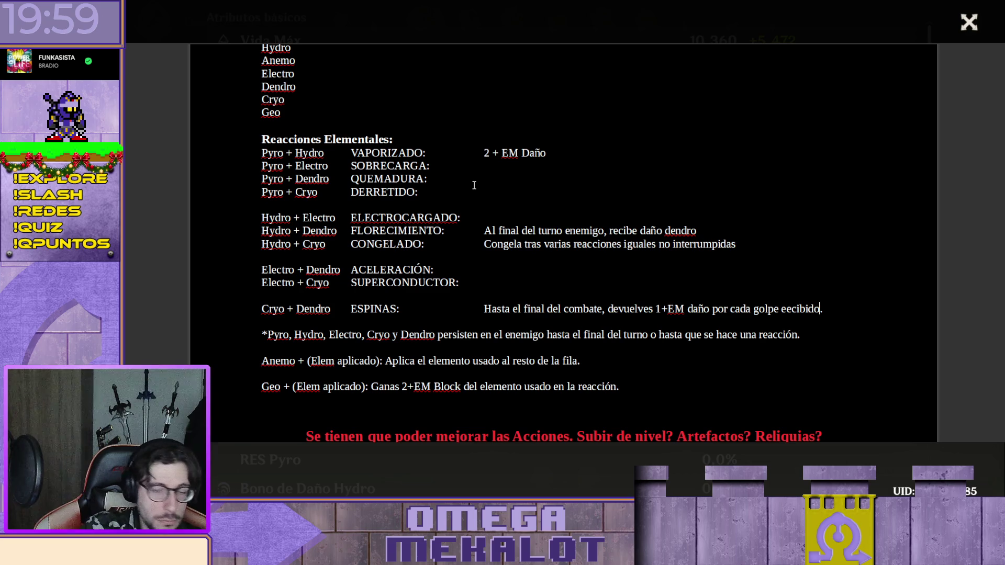
pyautogui.press('Left')
pyautogui.press('BackSpace')
pyautogui.write('r')
pyautogui.press('End')
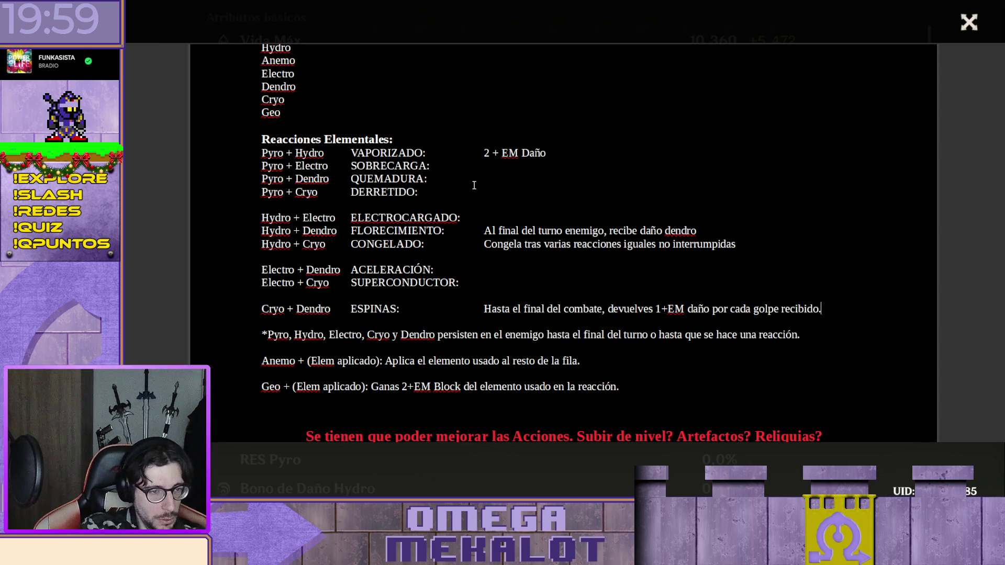
pyautogui.press('Up')
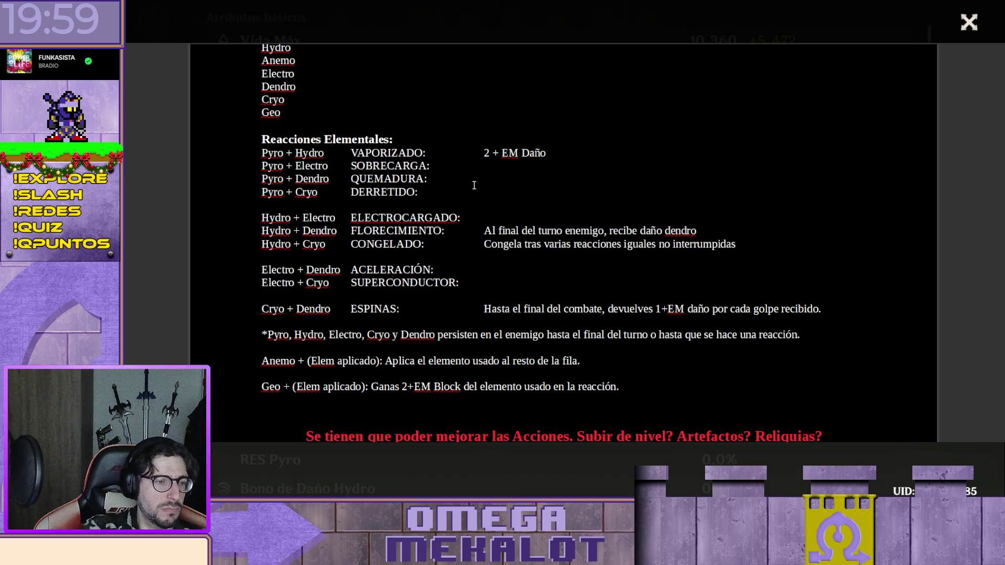
pyautogui.press('Return')
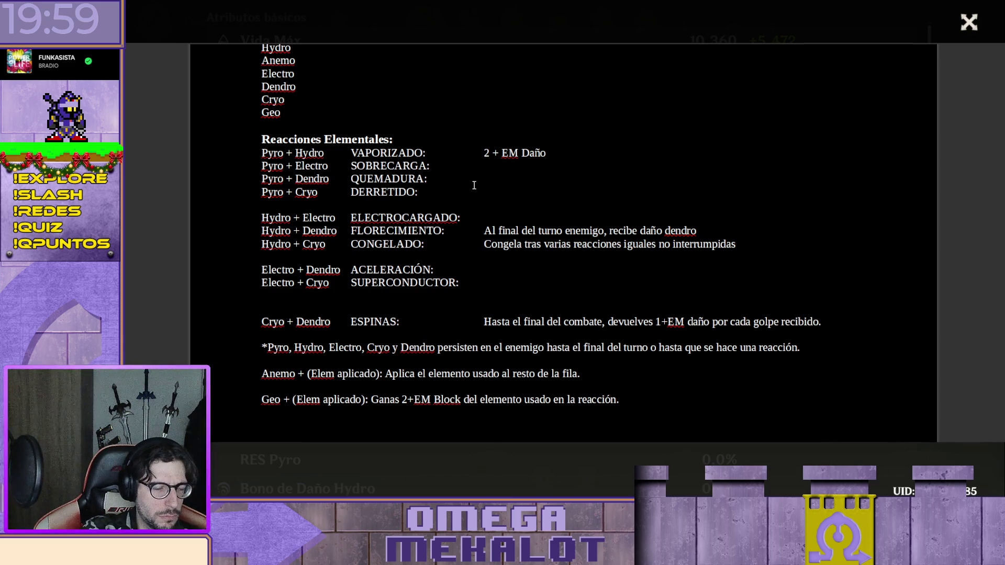
pyautogui.write('+ Electro')
# Write '+ Electro' and '+ Dendro' sub-lines under SUPERCONDUCTOR, spacing '+ Dendro'
pyautogui.press('Return')
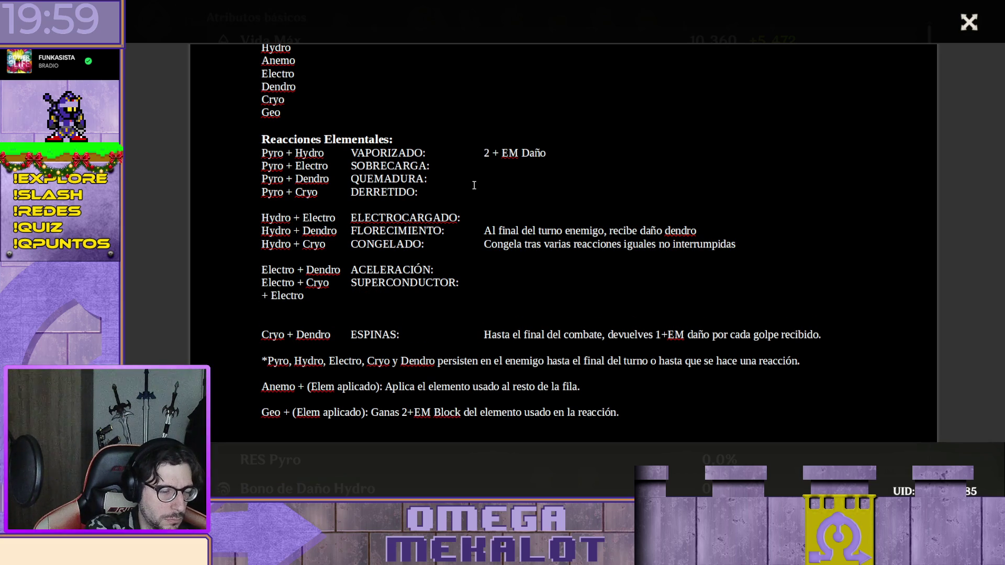
pyautogui.press('Tab')
pyautogui.press('Tab')
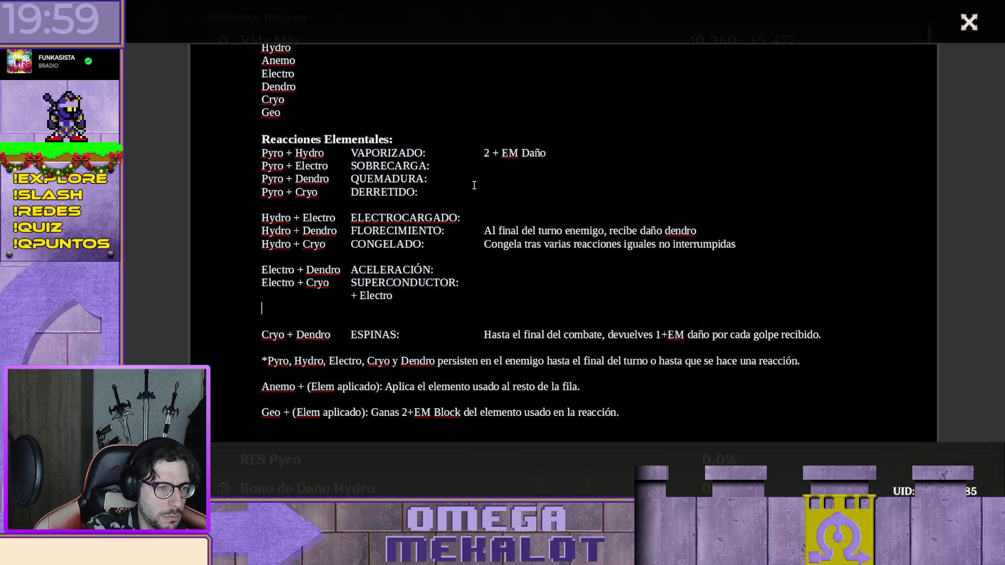
pyautogui.write('+De')
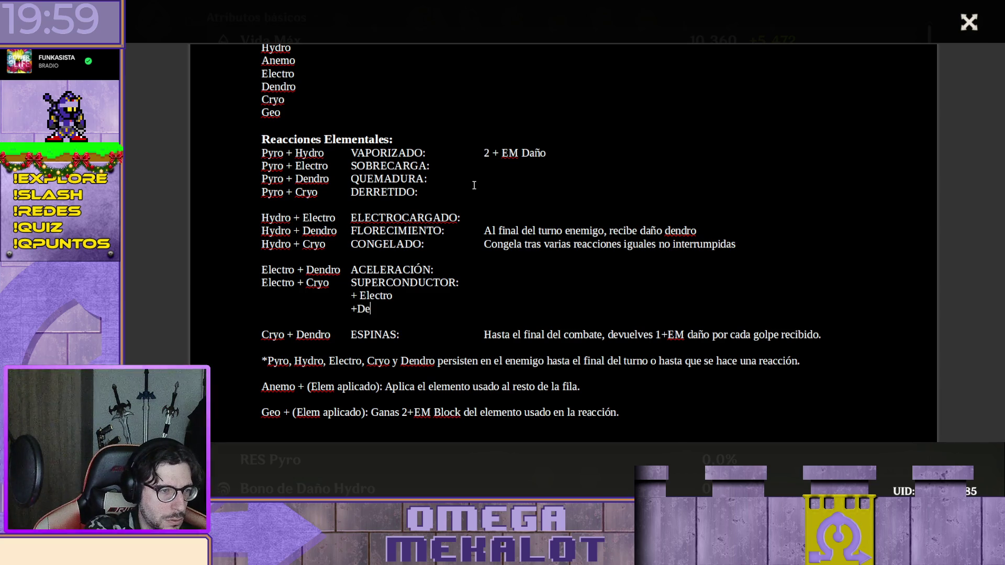
pyautogui.write('ndro')
pyautogui.hotkey('shift', 'Home')
pyautogui.press('End')
pyautogui.press('Up')
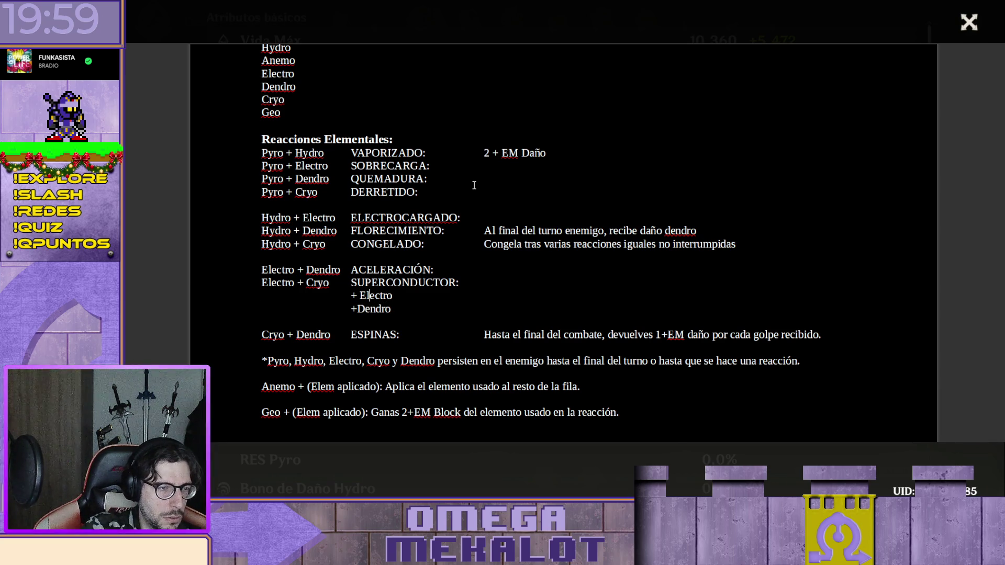
pyautogui.press('Right')
pyautogui.press('End')
# Cut both sub-lines and paste them beneath ACELERACIÓN, removing the leftover empty lines
pyautogui.hotkey('shift', 'Up')
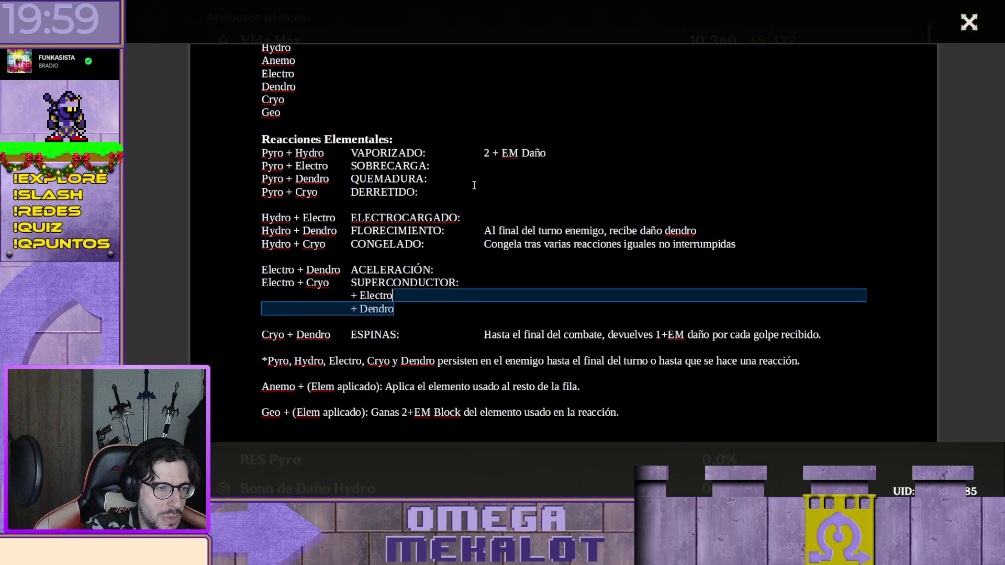
pyautogui.hotkey('shift', 'Up')
pyautogui.hotkey('shift', 'Down')
pyautogui.hotkey('shift', 'Home')
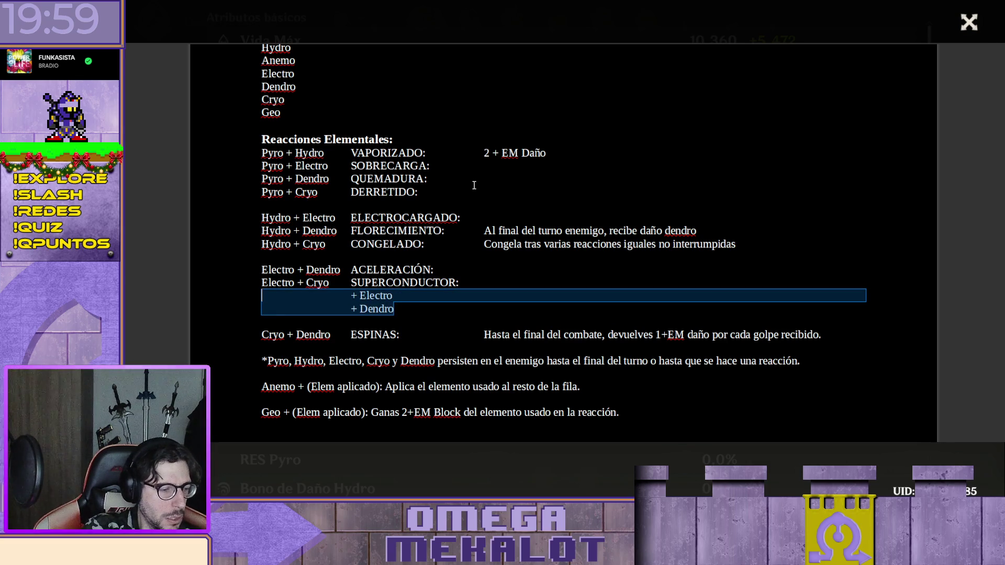
pyautogui.press('Delete')
pyautogui.press('Up')
pyautogui.press('Return')
pyautogui.press('Up')
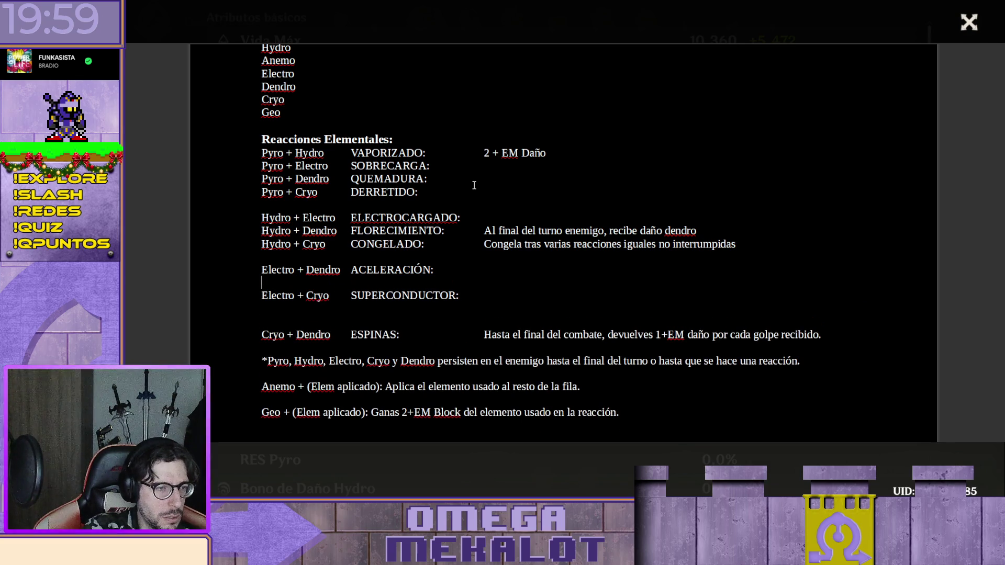
pyautogui.write('+ Electro \t+ Dendro')
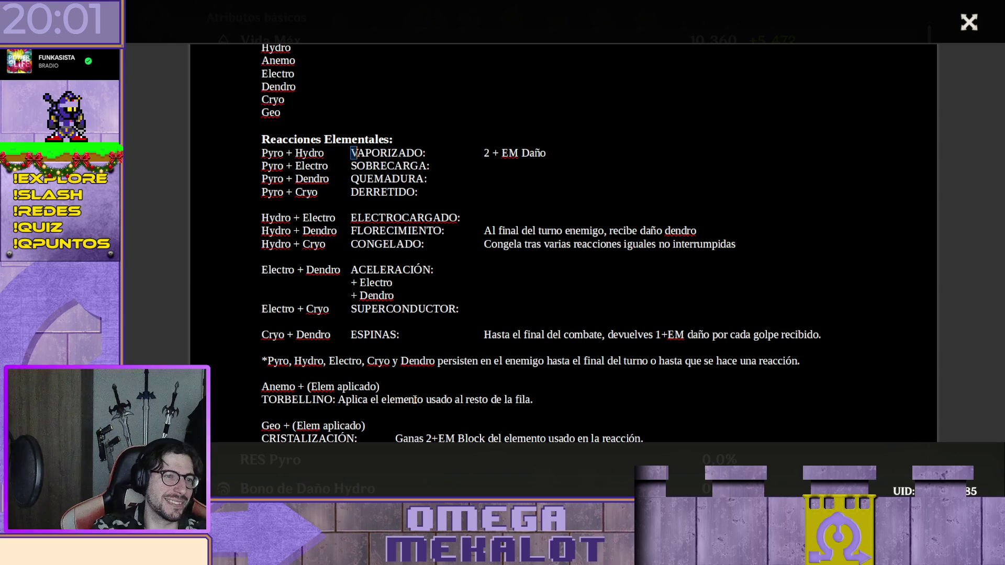
# Move the VAPORIZADO label to the start of its row
pyautogui.hotkey('shift', 'Right')
pyautogui.hotkey('shift', 'Right')
pyautogui.hotkey('shift', 'Right')
pyautogui.hotkey('shift', 'Right')
pyautogui.hotkey('shift', 'Right')
pyautogui.hotkey('shift', 'Right')
pyautogui.hotkey('ctrl', 'x')
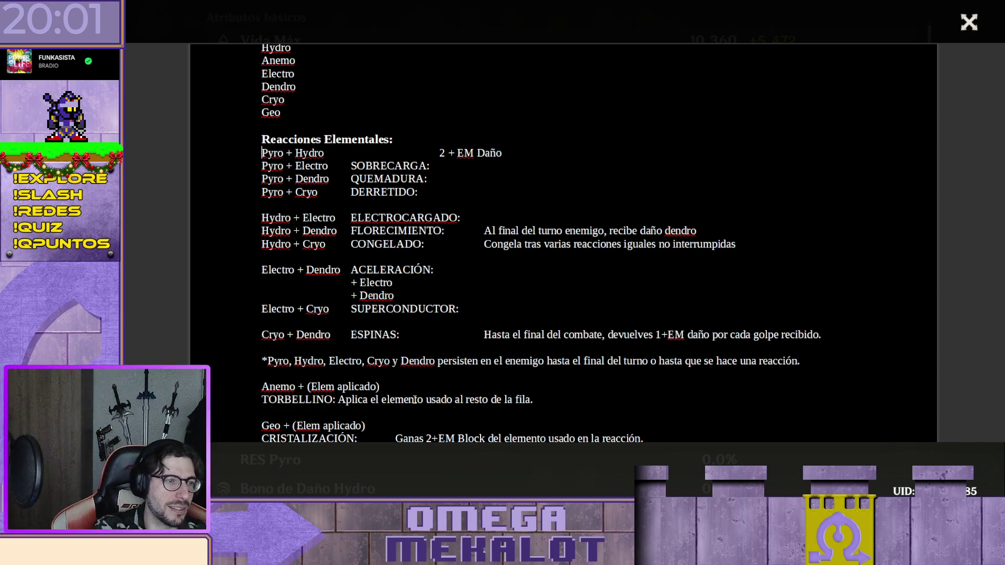
pyautogui.press('Home')
pyautogui.hotkey('ctrl', 'v')
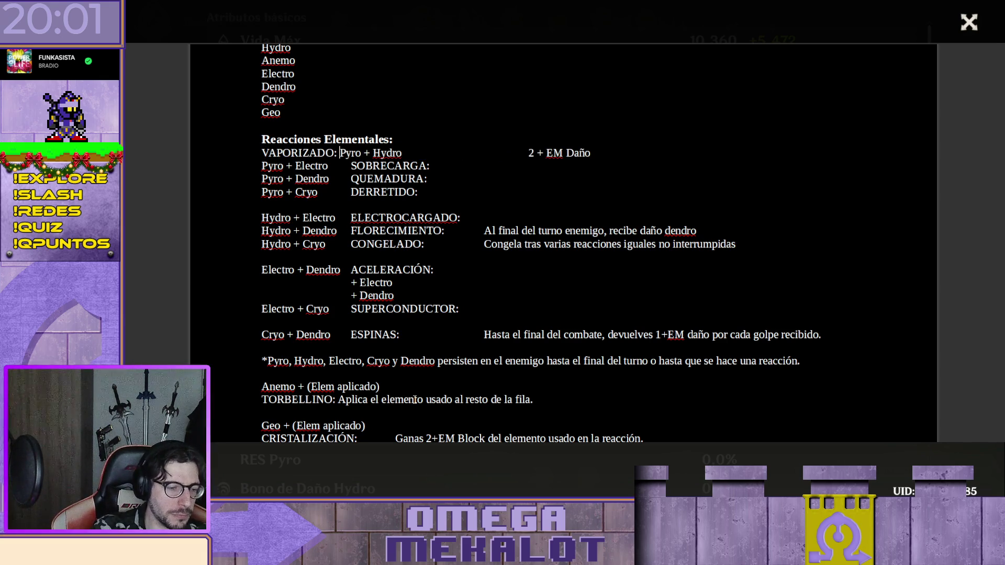
pyautogui.write('(')
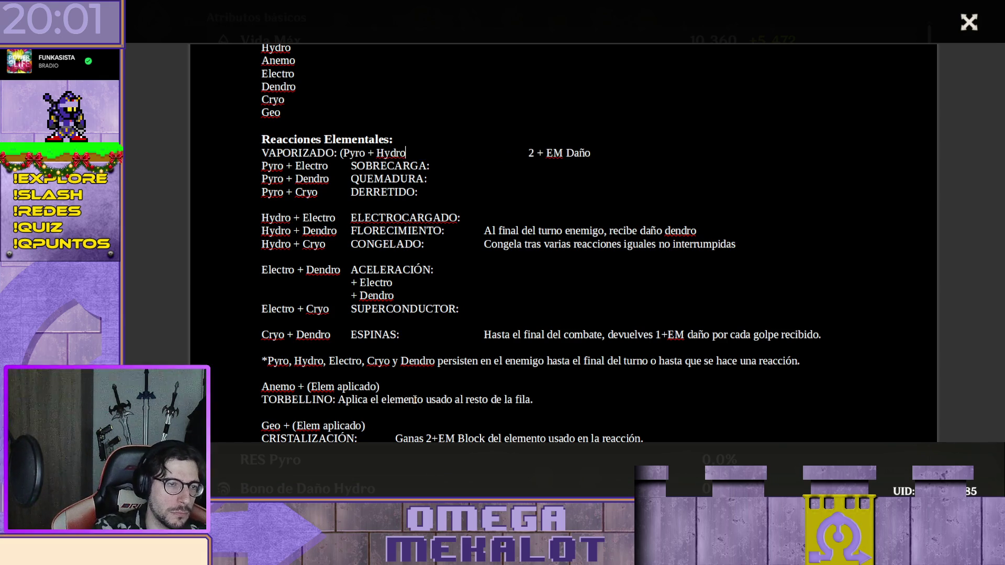
pyautogui.write(')')
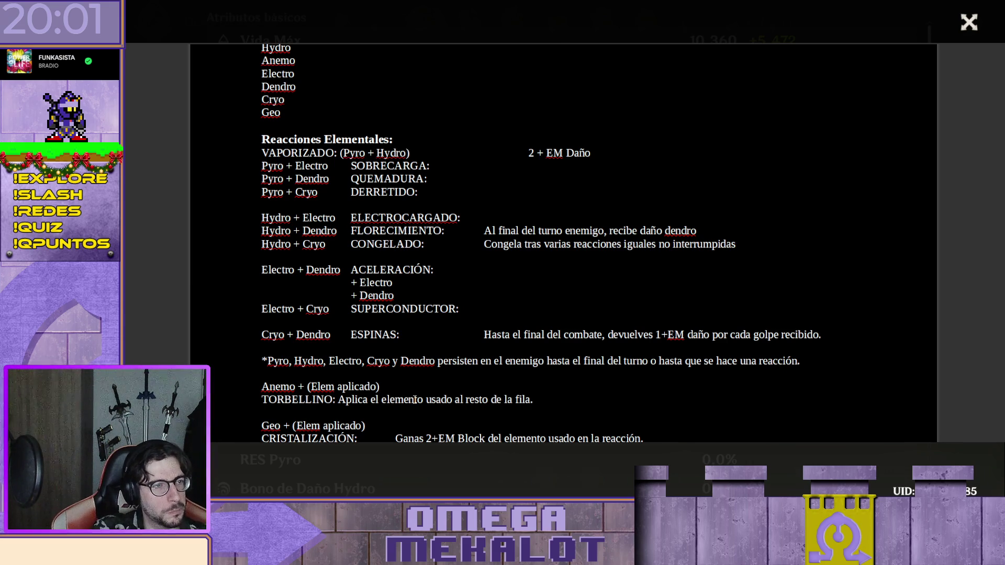
pyautogui.scroll(1, 414, 400)
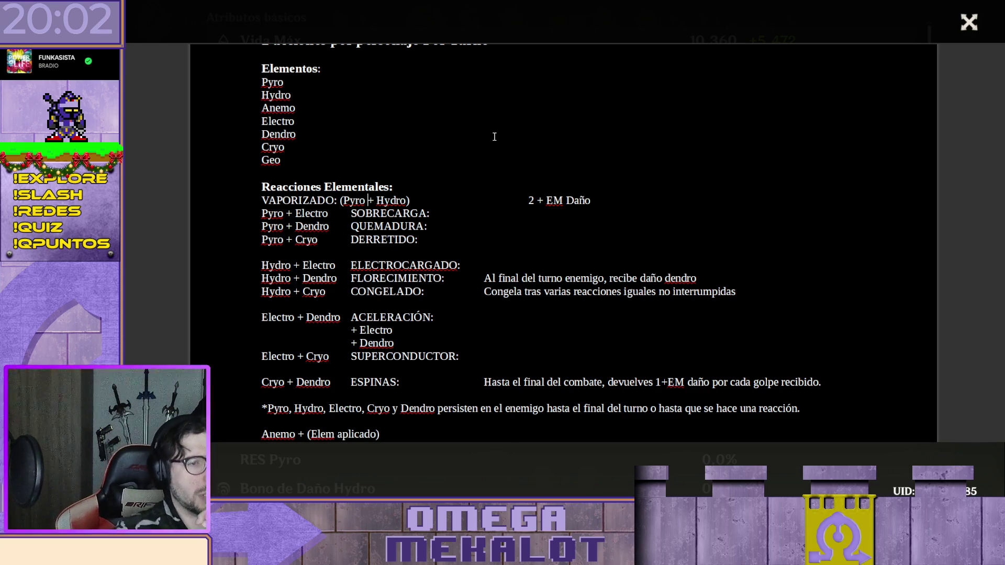
# Shorten the pair to '(P + H)' and pull '2 + EM Daño' up next to it
pyautogui.press('BackSpace')
pyautogui.press('BackSpace')
pyautogui.press('BackSpace')
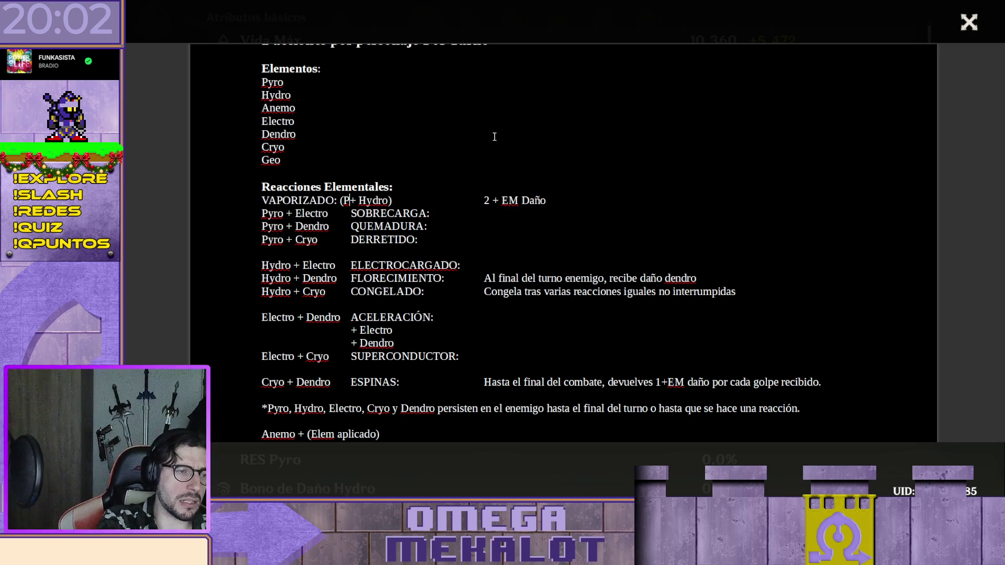
pyautogui.press('Right')
pyautogui.press('Right')
pyautogui.press('Right')
pyautogui.press('Delete')
pyautogui.press('Delete')
pyautogui.press('Delete')
pyautogui.press('Delete')
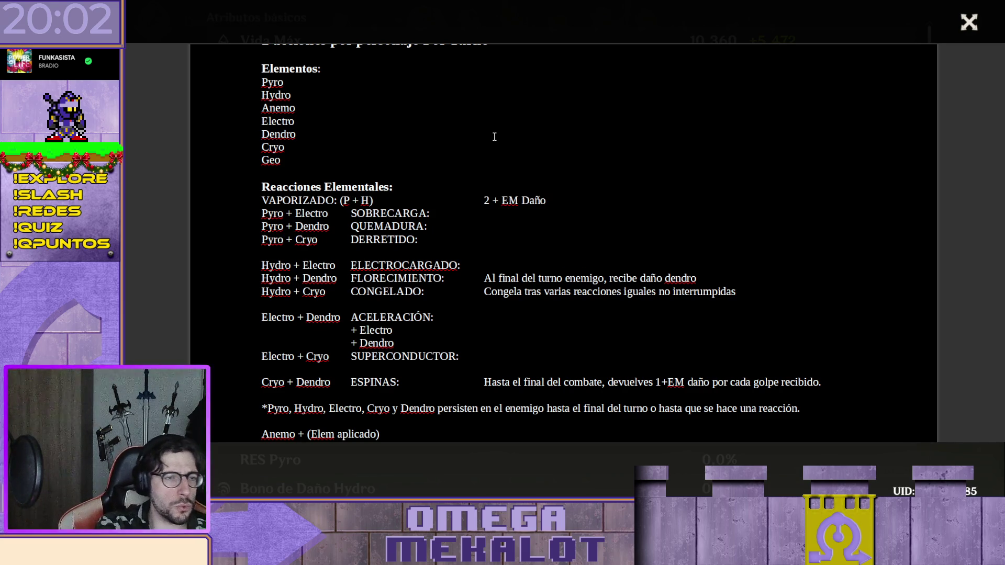
pyautogui.press('Right')
pyautogui.press('Delete')
pyautogui.press('Down')
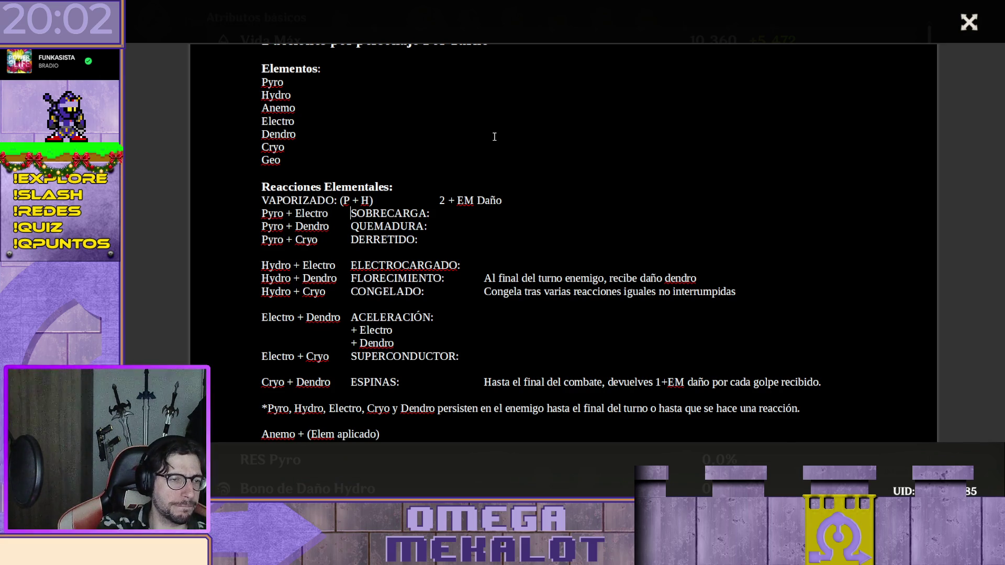
# Move SOBRECARGA to its row start and reposition the colon after 'VAPORIZADO (P + H)'
pyautogui.hotkey('shift', 'End')
pyautogui.hotkey('ctrl', 'x')
pyautogui.press('Home')
pyautogui.hotkey('ctrl', 'v')
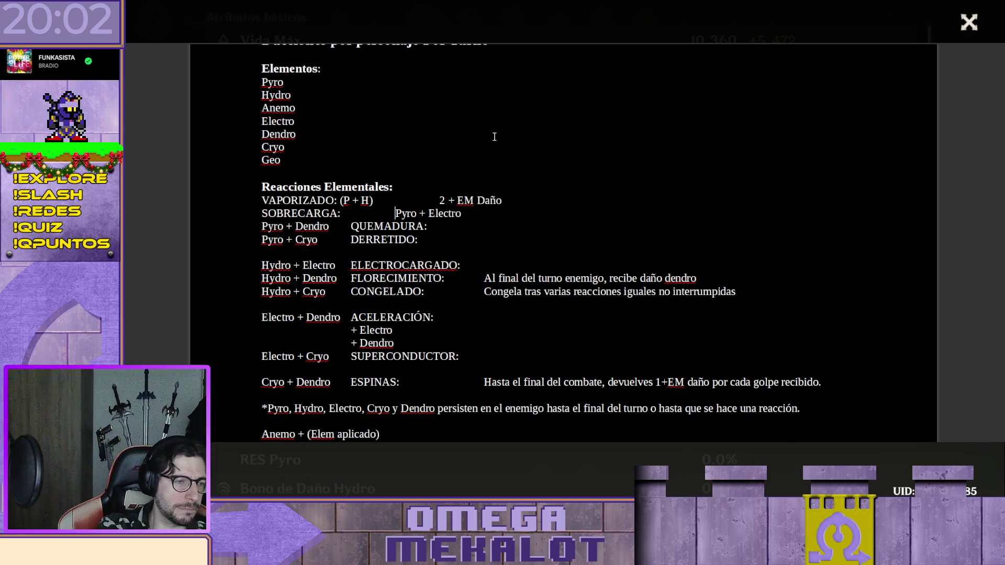
pyautogui.press('Left')
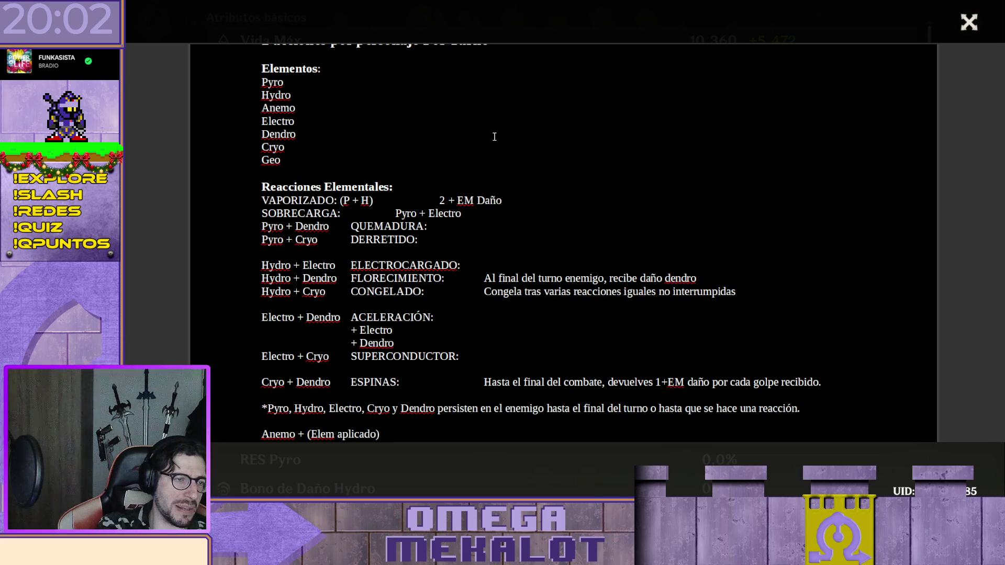
pyautogui.press('Up')
pyautogui.press('BackSpace')
pyautogui.press('End')
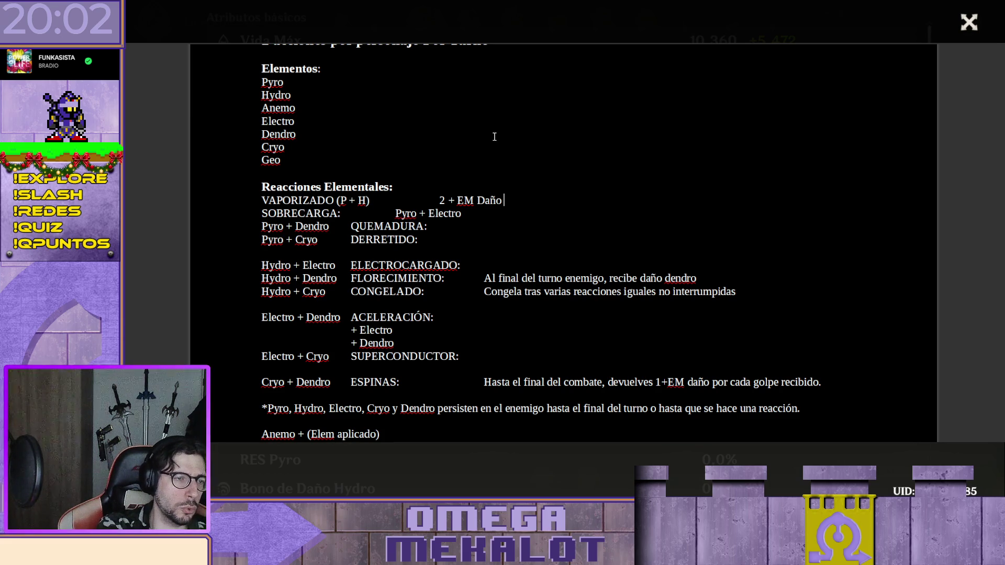
pyautogui.press('Left')
pyautogui.press('Left')
pyautogui.press('Left')
pyautogui.press('Left')
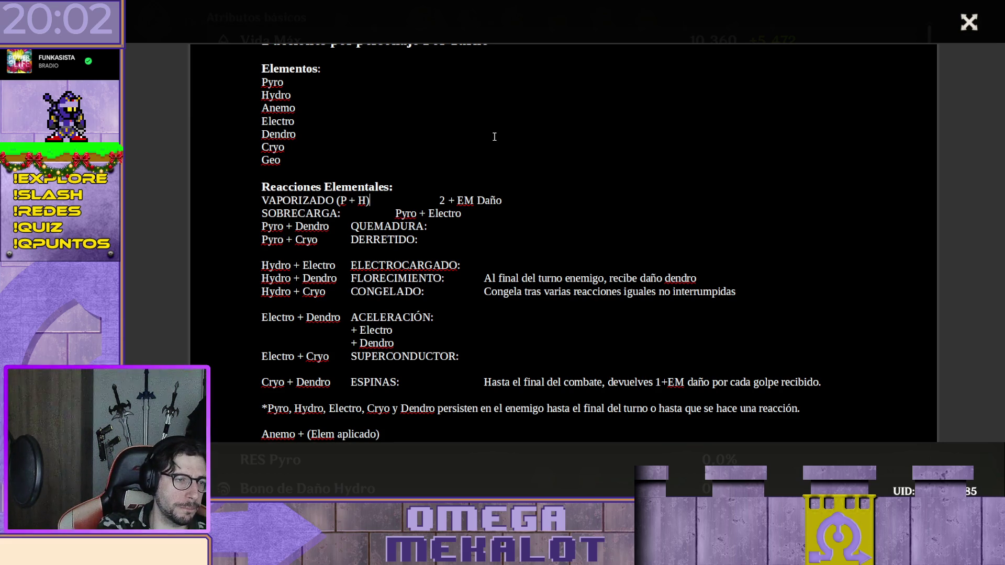
pyautogui.write(':')
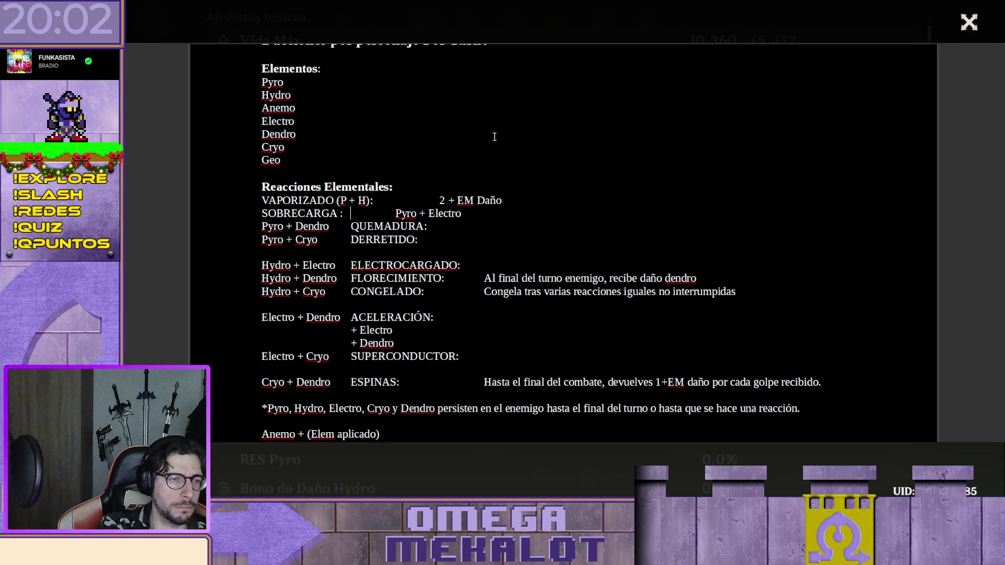
# Rewrite the row as 'SOBRECARGA (P + E):' and start its damage effect in the effect column
pyautogui.hotkey('shift', 'End')
pyautogui.hotkey('shift', 'Left')
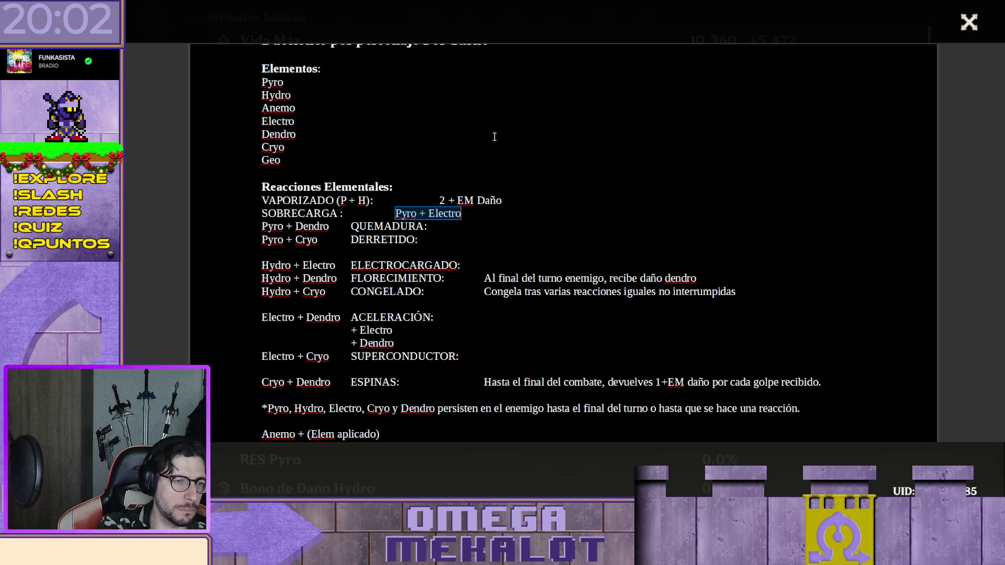
pyautogui.hotkey('ctrl', 'x')
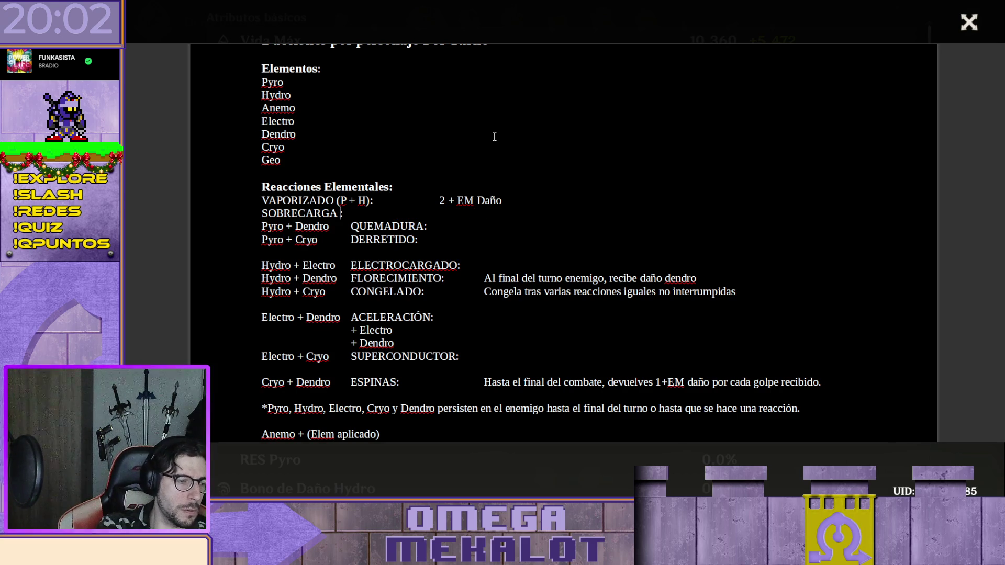
pyautogui.write('(')
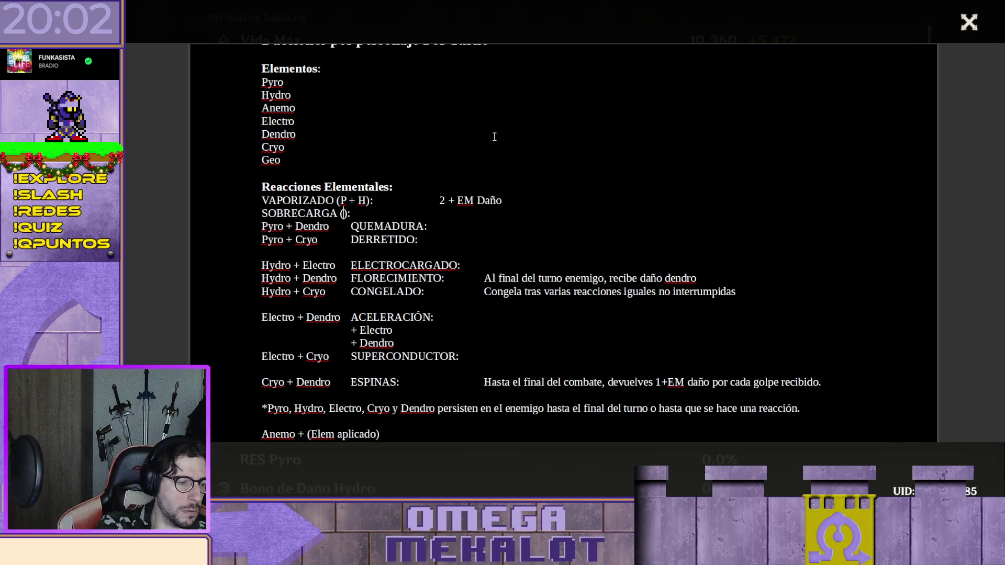
pyautogui.hotkey('ctrl', 'v')
pyautogui.write(')')
pyautogui.press('BackSpace')
pyautogui.press('BackSpace')
pyautogui.press('BackSpace')
pyautogui.press('BackSpace')
pyautogui.press('BackSpace')
pyautogui.press('BackSpace')
pyautogui.press('BackSpace')
pyautogui.press('BackSpace')
pyautogui.press('BackSpace')
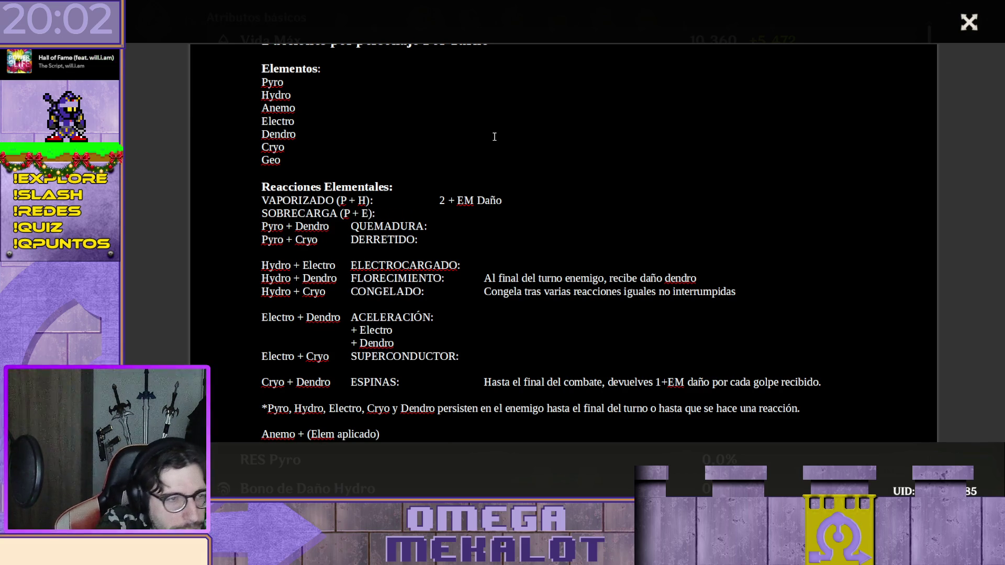
pyautogui.press('Tab')
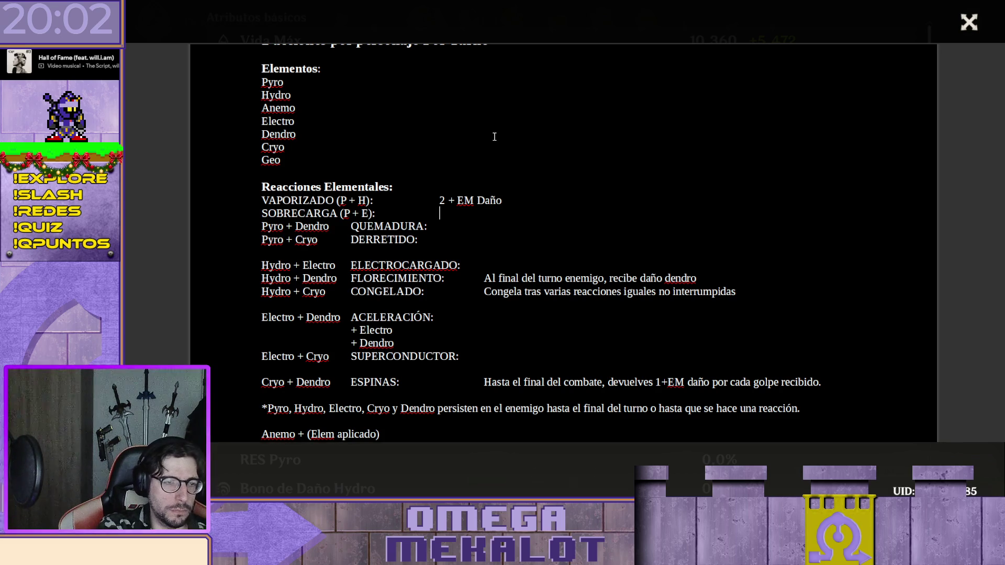
pyautogui.write('2 + EM Daño')
# Change SOBRECARGA's damage 2 to 1, drop 'En ráfaga' and append ', aplica vulnerable'
pyautogui.press('Left')
pyautogui.press('Left')
pyautogui.press('Left')
pyautogui.press('Left')
pyautogui.press('Left')
pyautogui.press('Left')
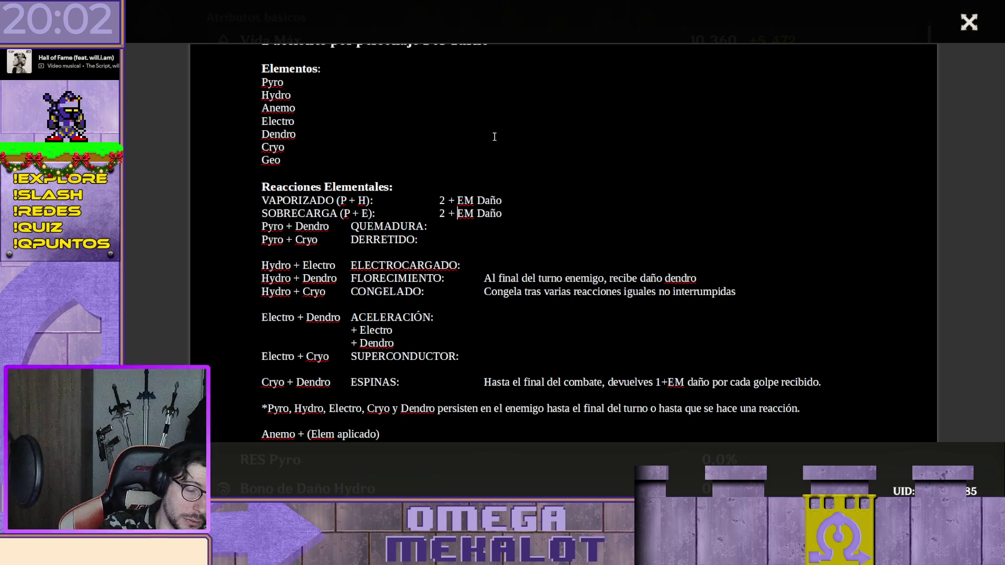
pyautogui.press('BackSpace')
pyautogui.write('1 + EM Daño En ráfaga')
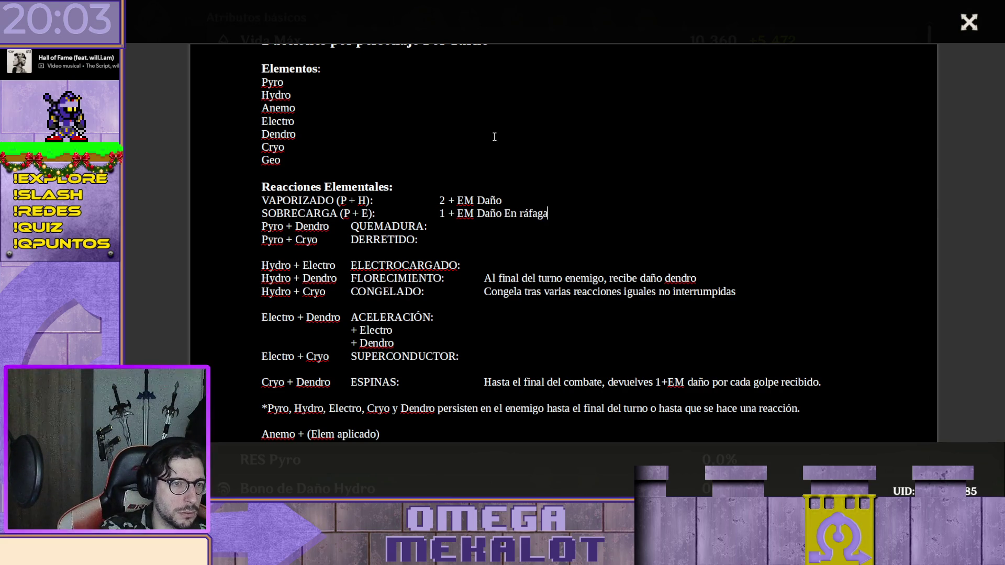
pyautogui.press('BackSpace')
pyautogui.press('BackSpace')
pyautogui.press('BackSpace')
pyautogui.press('BackSpace')
pyautogui.press('BackSpace')
pyautogui.press('BackSpace')
pyautogui.press('BackSpace')
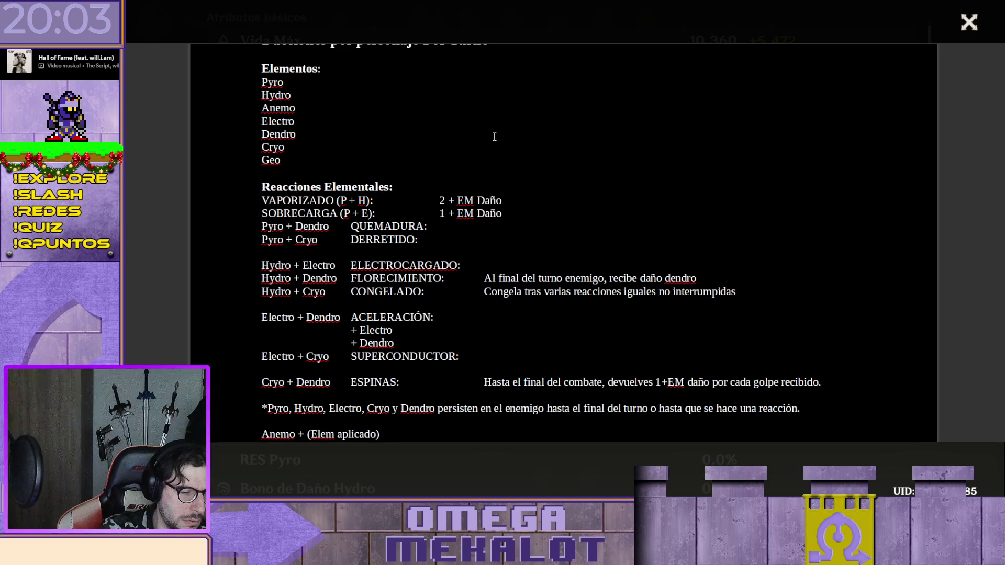
pyautogui.write(', aplica')
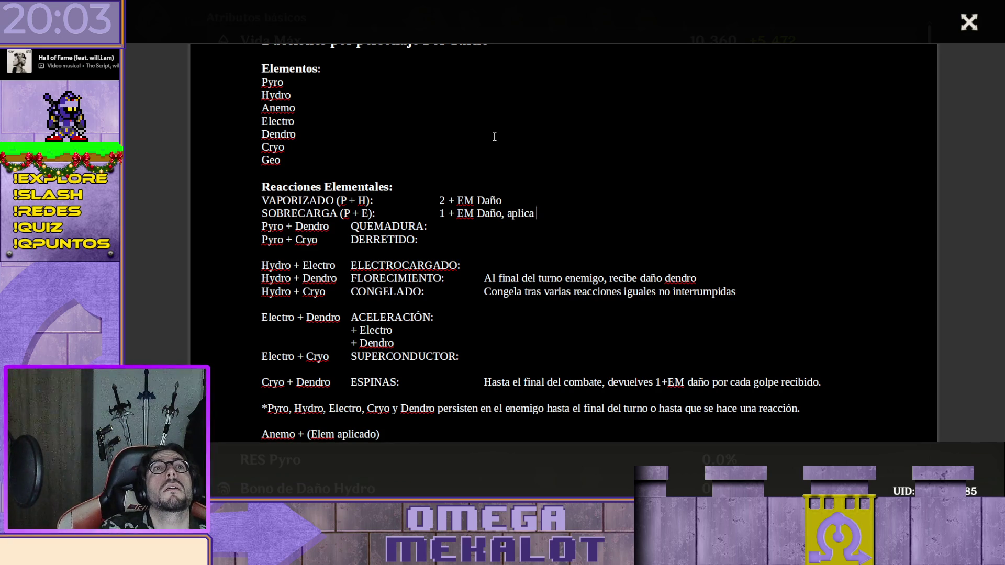
pyautogui.write(' vj')
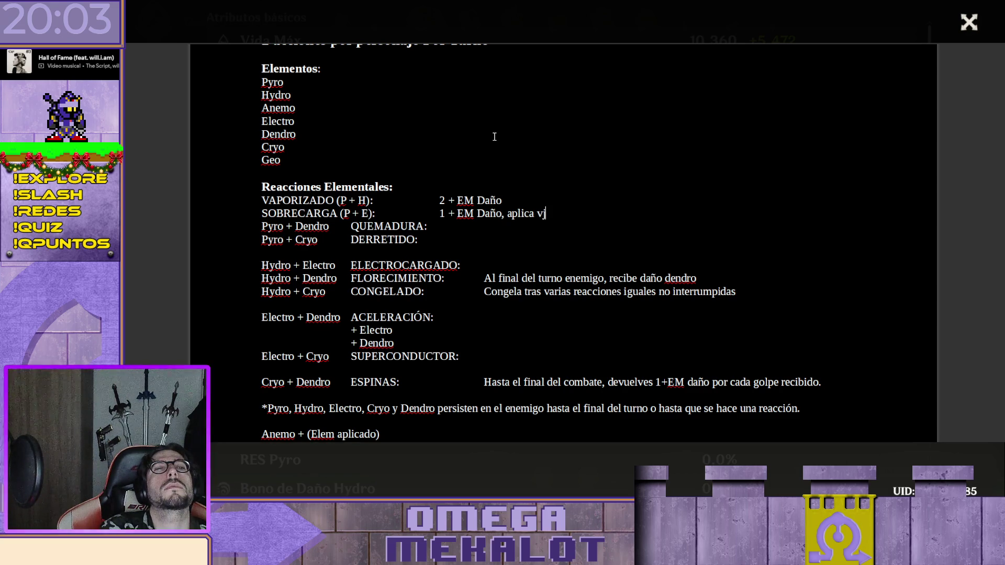
pyautogui.press('BackSpace')
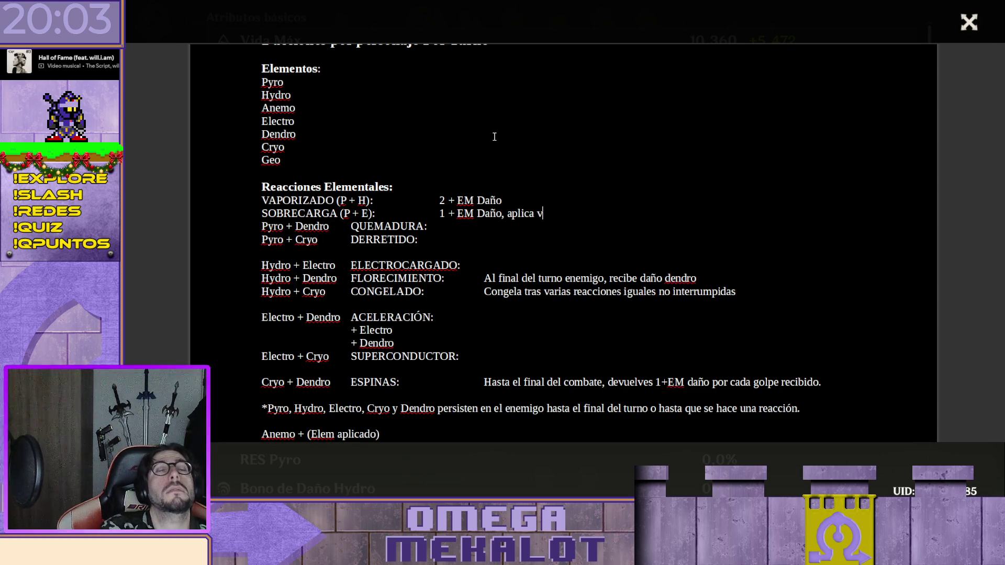
pyautogui.write('ulnerab')
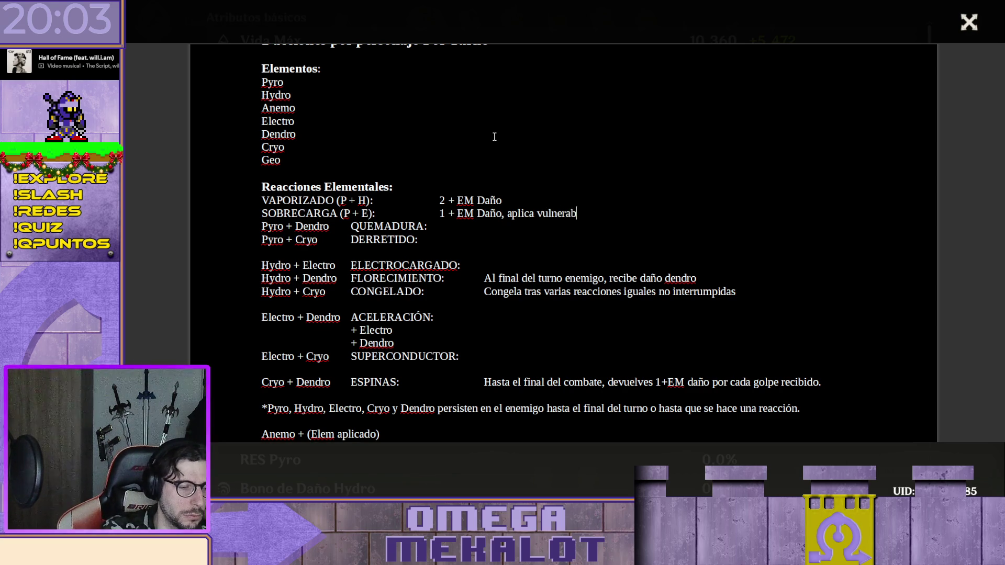
pyautogui.write('le')
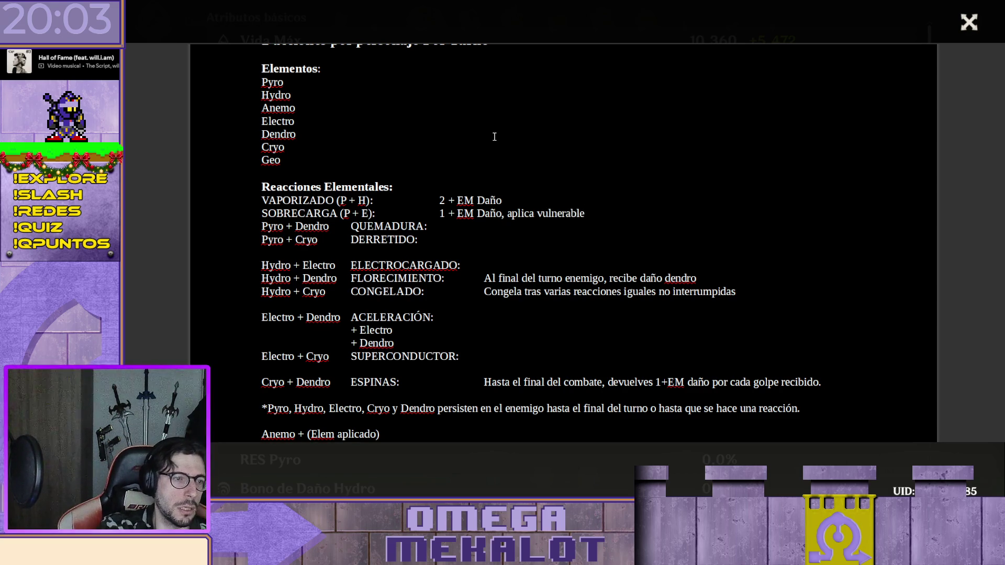
pyautogui.press('Left')
pyautogui.press('Left')
pyautogui.hotkey('shift', 'Left')
pyautogui.hotkey('shift', 'Left')
pyautogui.hotkey('shift', 'Left')
pyautogui.hotkey('shift', 'Left')
pyautogui.hotkey('shift', 'Left')
pyautogui.hotkey('shift', 'Left')
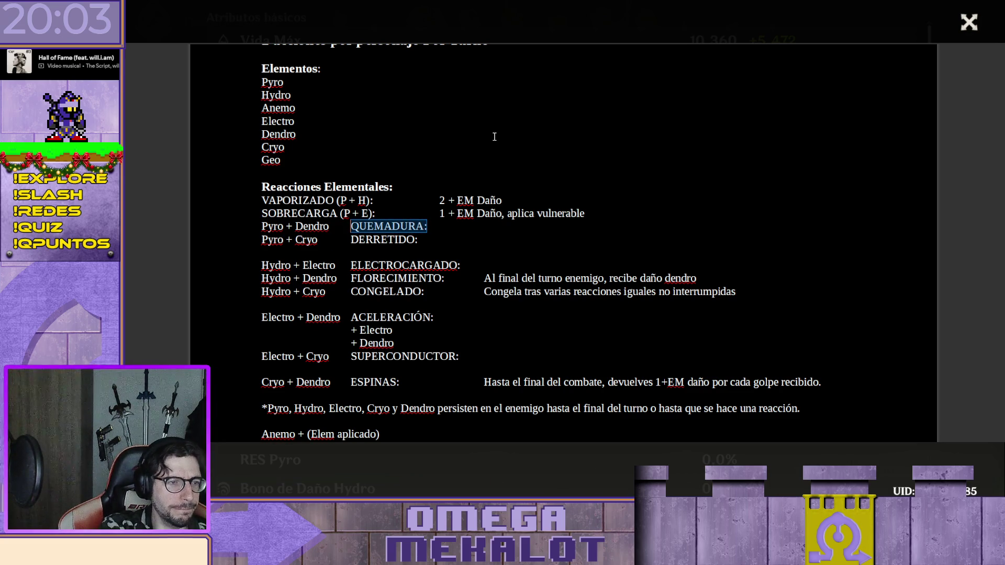
# Move the QUEMADURA label to the start of its row and open the element parentheses
pyautogui.press('BackSpace')
pyautogui.press('Home')
pyautogui.hotkey('ctrl', 'v')
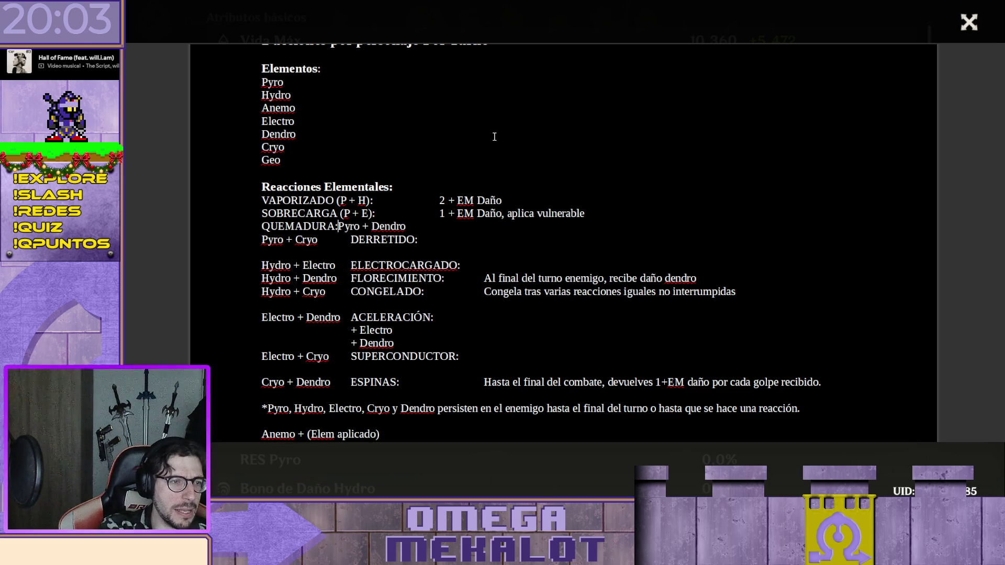
pyautogui.press('BackSpace')
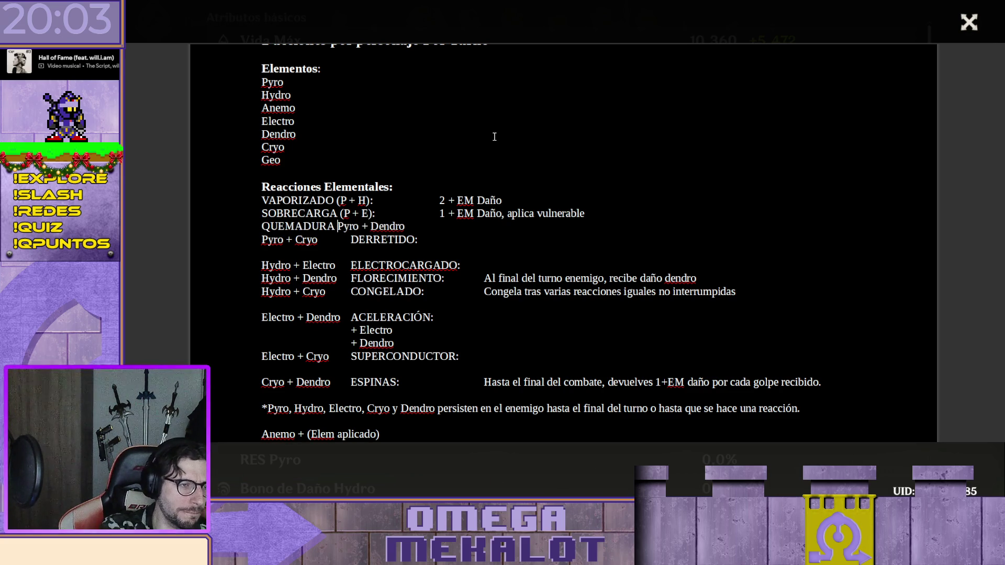
pyautogui.write('(')
pyautogui.press('BackSpace')
pyautogui.press('BackSpace')
pyautogui.write(')')
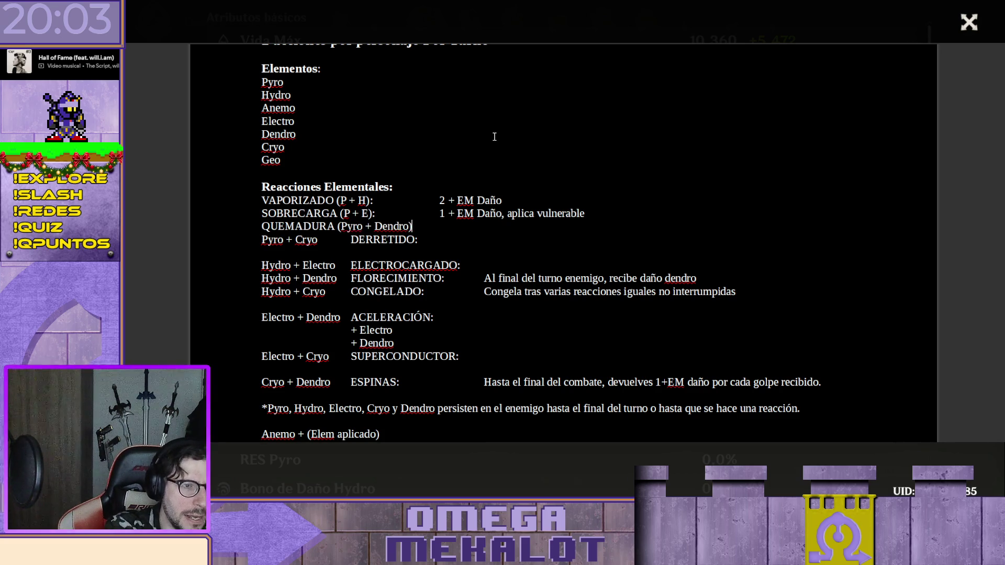
# Abbreviate Pyro + Dendro to '(P + D):' and align the effect column
pyautogui.press('Left')
pyautogui.hotkey('shift', 'Left')
pyautogui.hotkey('shift', 'Left')
pyautogui.hotkey('shift', 'Left')
pyautogui.hotkey('shift', 'Left')
pyautogui.hotkey('shift', 'Left')
pyautogui.press('BackSpace')
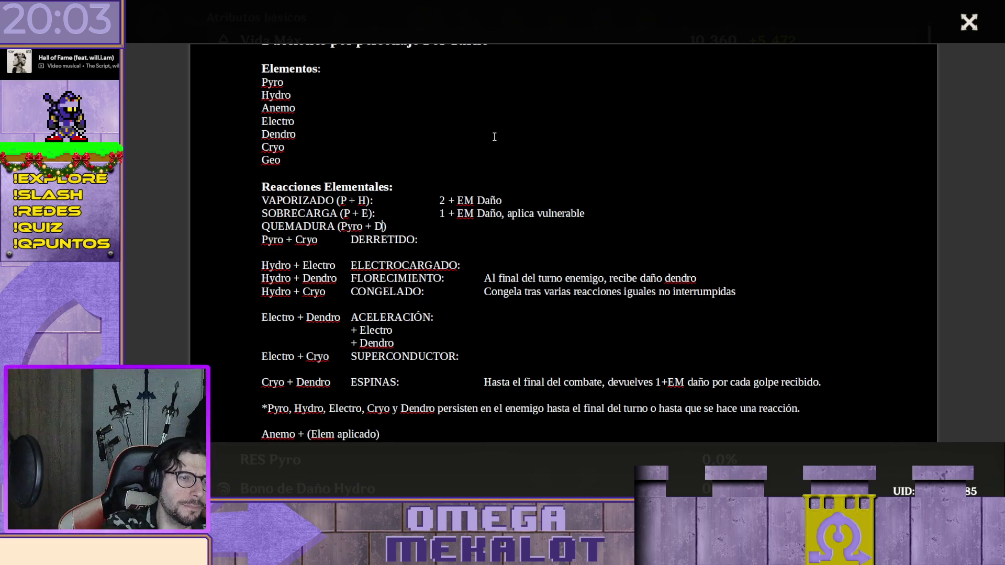
pyautogui.hotkey('shift', 'Left')
pyautogui.hotkey('shift', 'Left')
pyautogui.hotkey('shift', 'Left')
pyautogui.press('BackSpace')
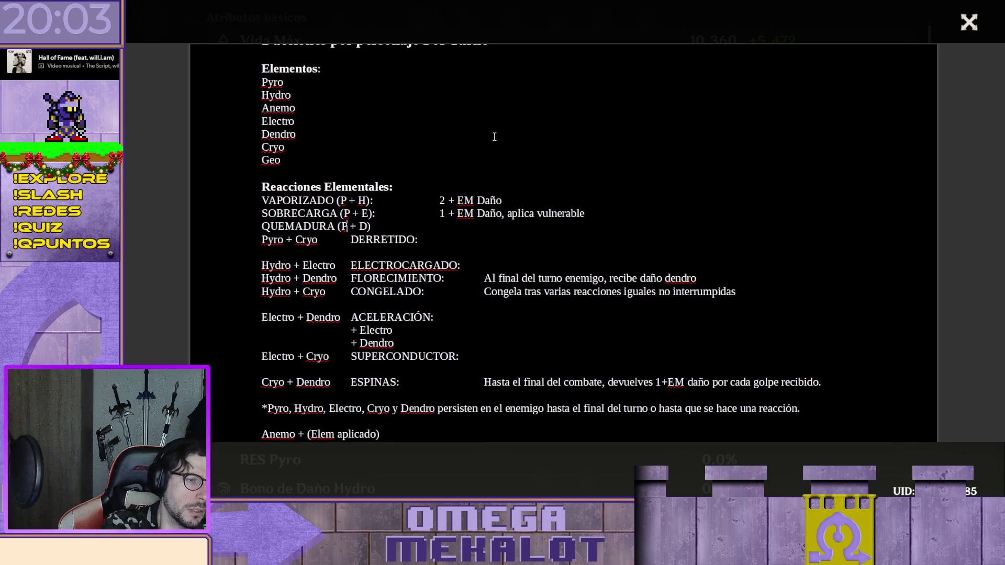
pyautogui.press('End')
pyautogui.press('BackSpace')
pyautogui.write(':')
pyautogui.press('Tab')
pyautogui.press('Tab')
pyautogui.press('Tab')
# Fix the 'reciv' typo and delete 'al enemigo' after Quemadura in the effect text
pyautogui.press('Left')
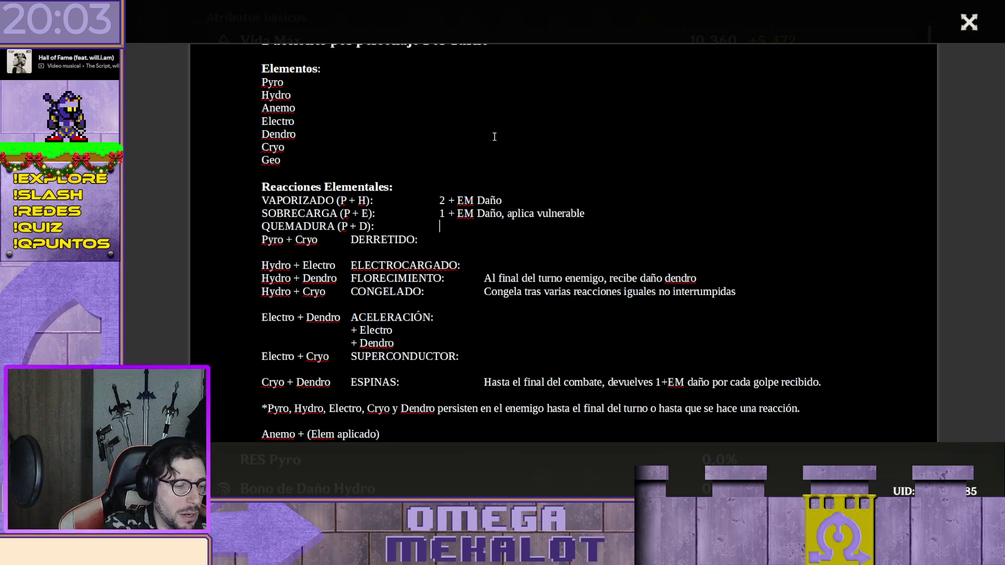
pyautogui.write('Aplica ')
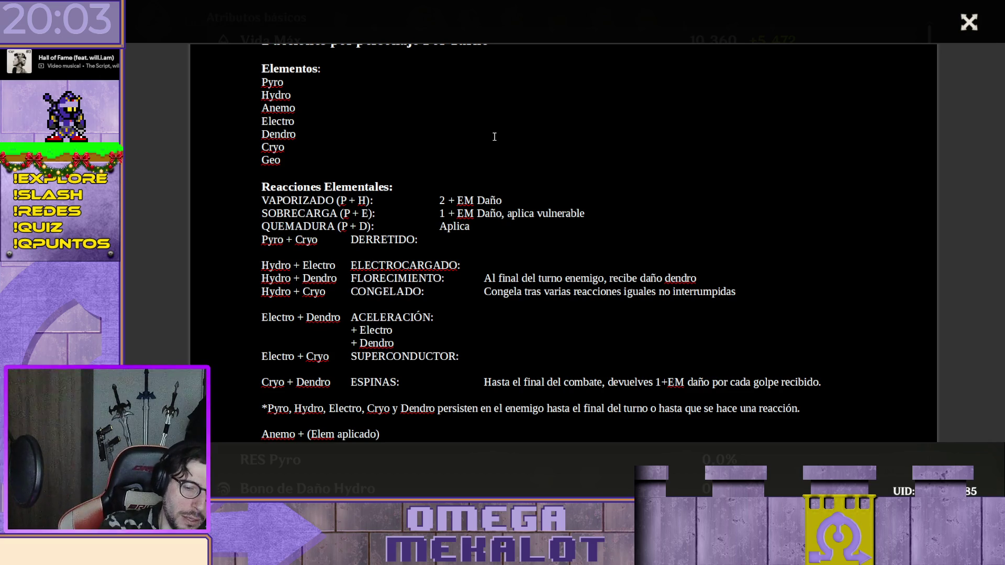
pyautogui.write('1')
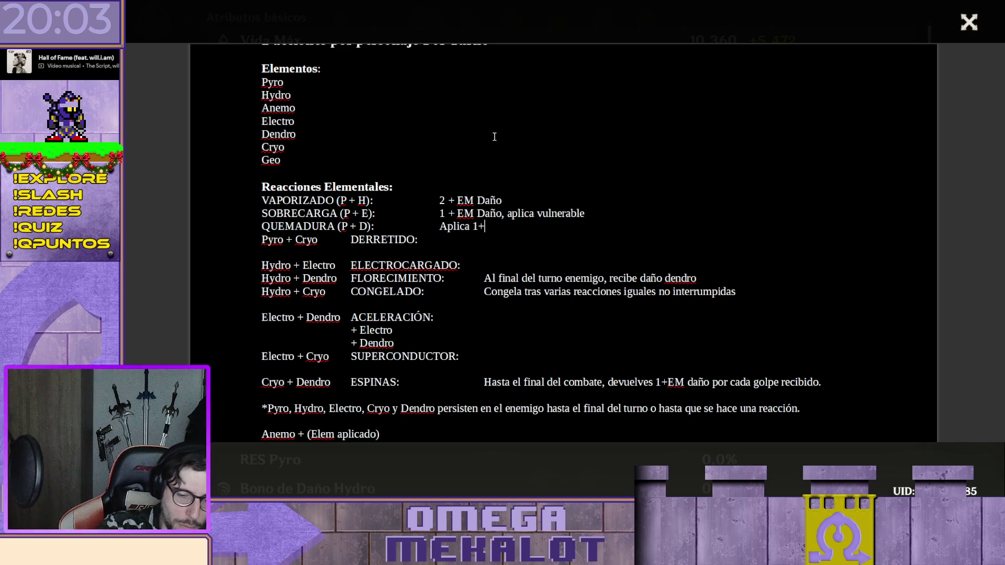
pyautogui.write('+EM ')
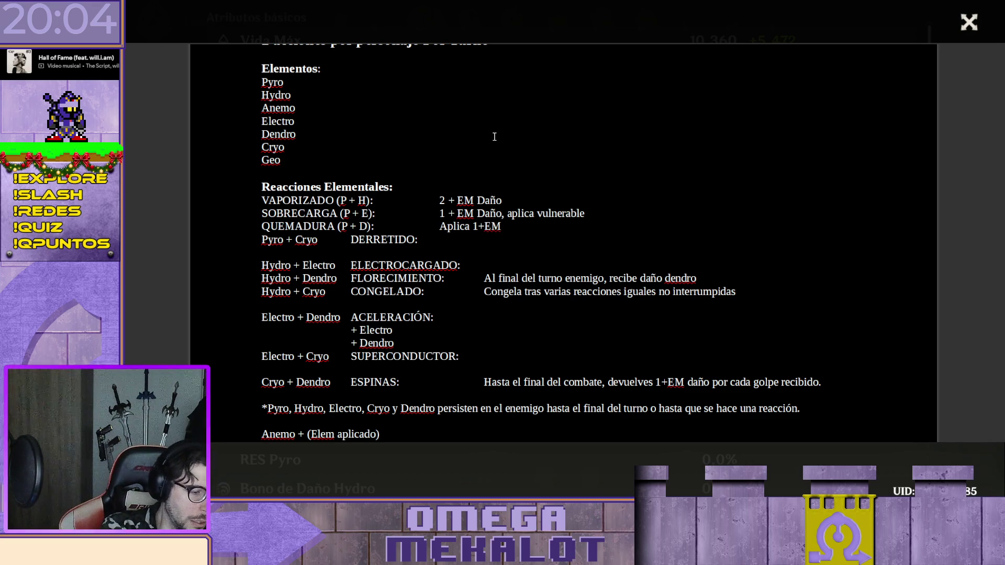
pyautogui.write('de Quemadura al enemigo. Al inicio de su turno, re')
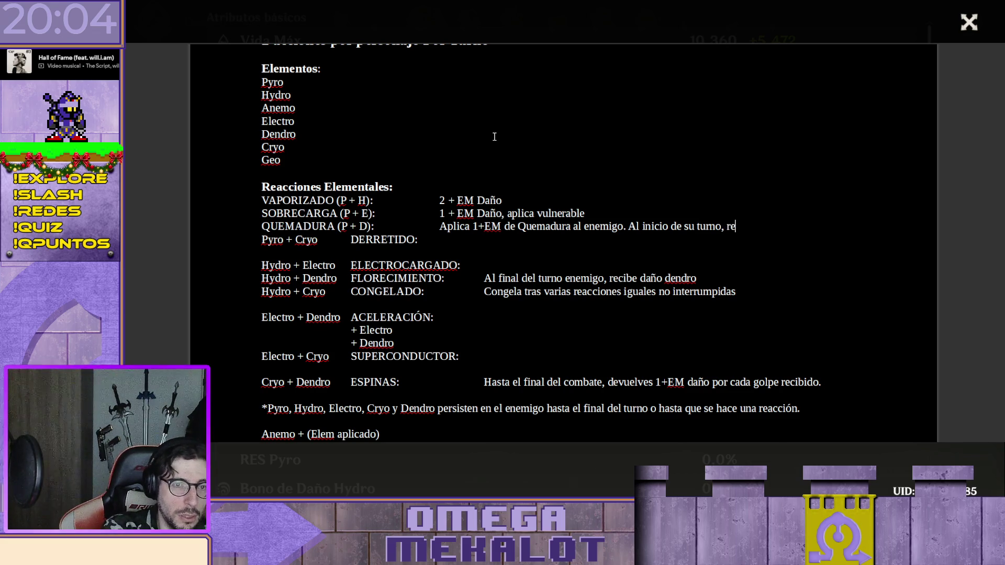
pyautogui.write('civ')
pyautogui.press('BackSpace')
pyautogui.press('BackSpace')
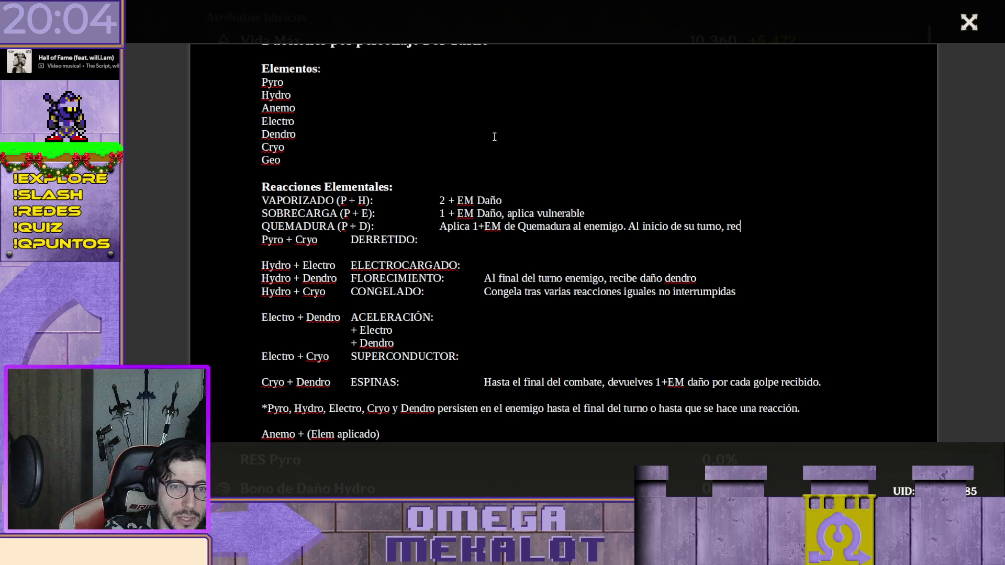
pyautogui.write('ibe daño igual a las cargas ')
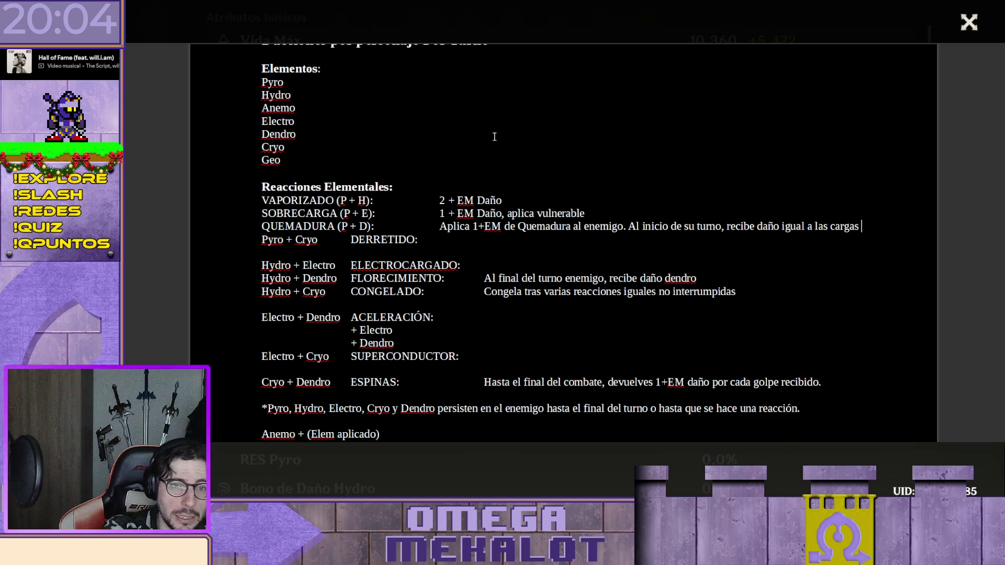
pyautogui.write('y se reduce en 1')
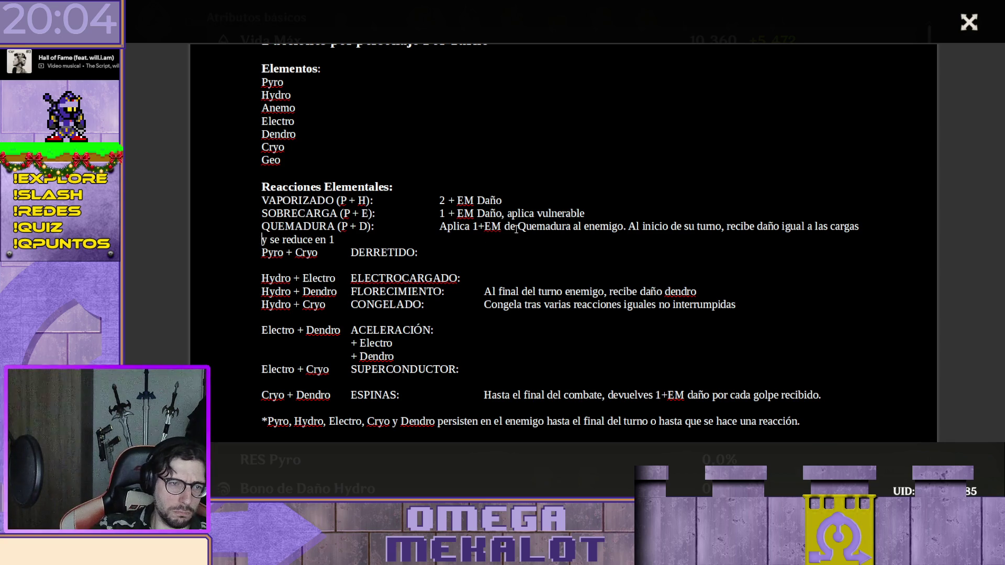
pyautogui.doubleClick(561, 228)
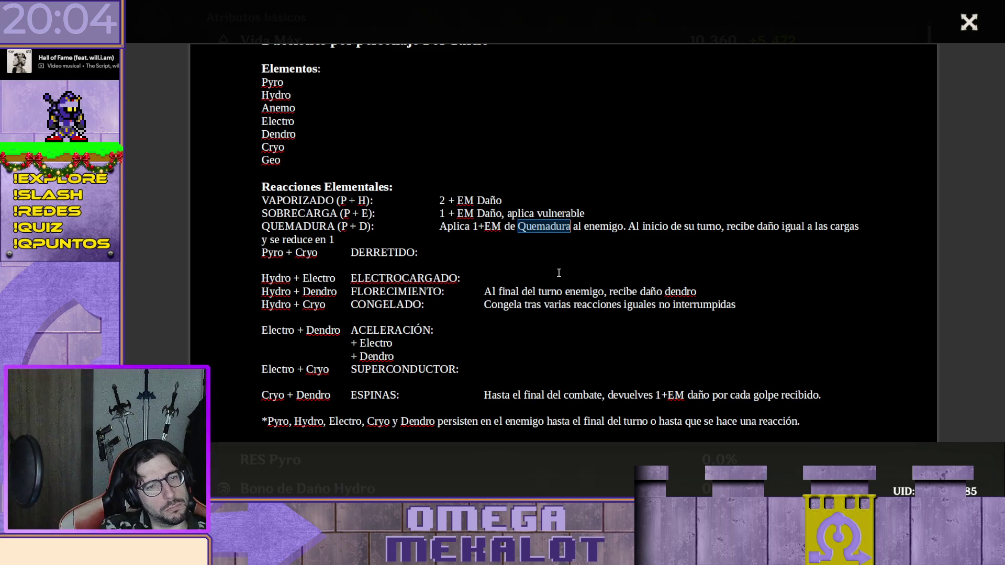
pyautogui.press('Right')
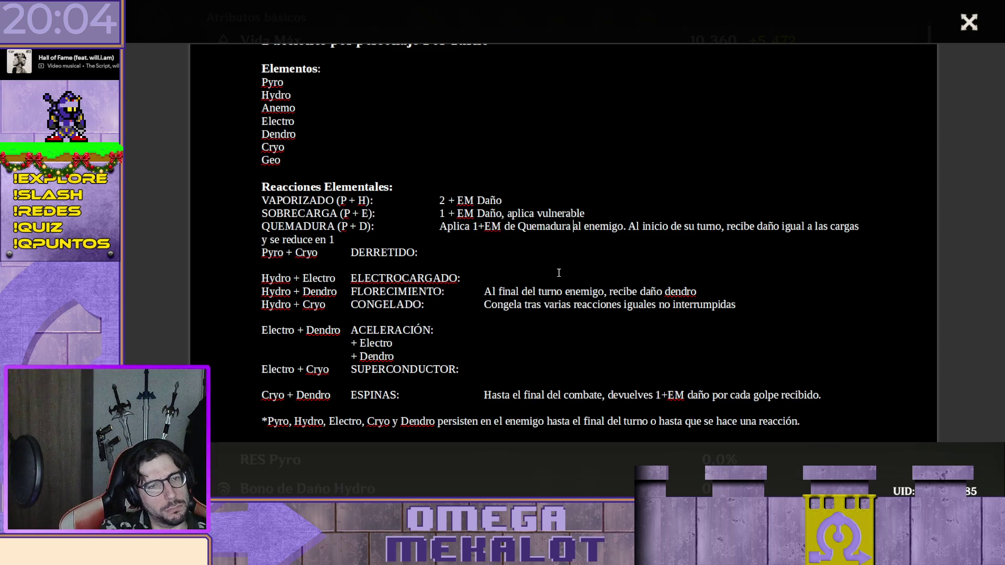
pyautogui.hotkey('shift', 'Right')
pyautogui.hotkey('shift', 'Right')
pyautogui.hotkey('shift', 'Right')
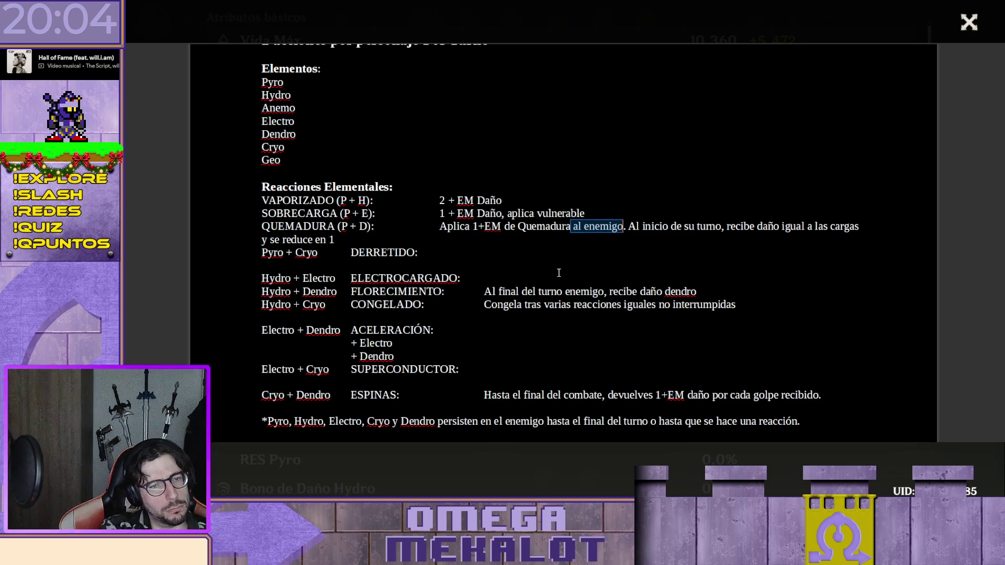
pyautogui.hotkey('shift', 'Right')
pyautogui.hotkey('shift', 'Right')
pyautogui.press('Delete')
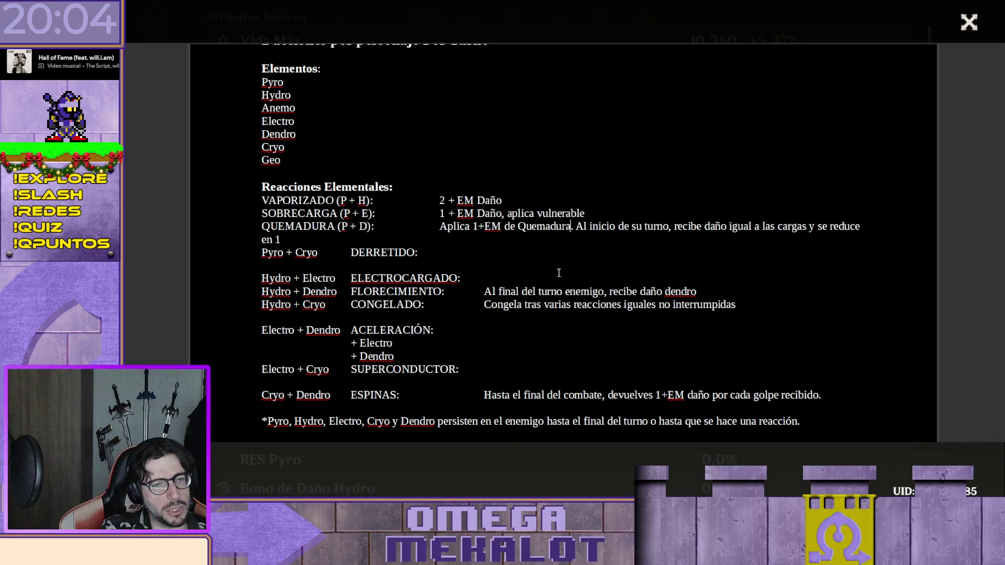
pyautogui.write('.')
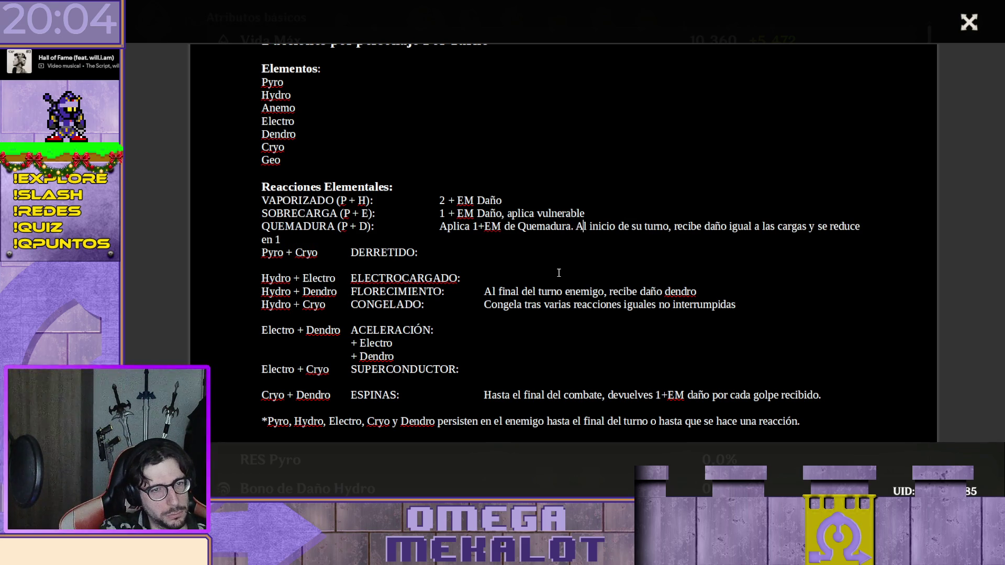
# Shorten the turn phrase to 'Inicio turno' and remove the period after 'se reduce en 1'
pyautogui.hotkey('shift', 'Right')
pyautogui.hotkey('shift', 'Right')
pyautogui.hotkey('shift', 'Right')
pyautogui.hotkey('shift', 'Right')
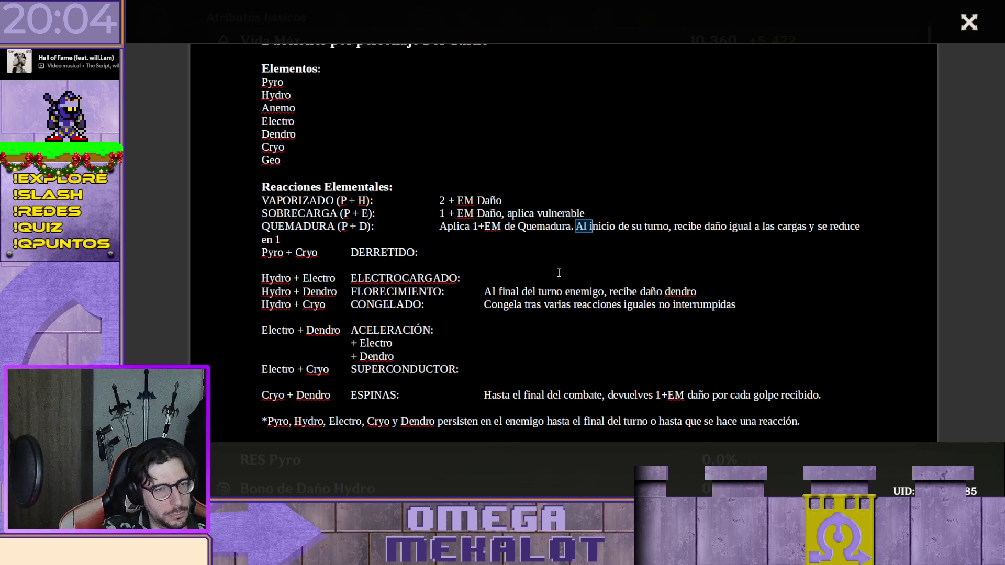
pyautogui.write('I')
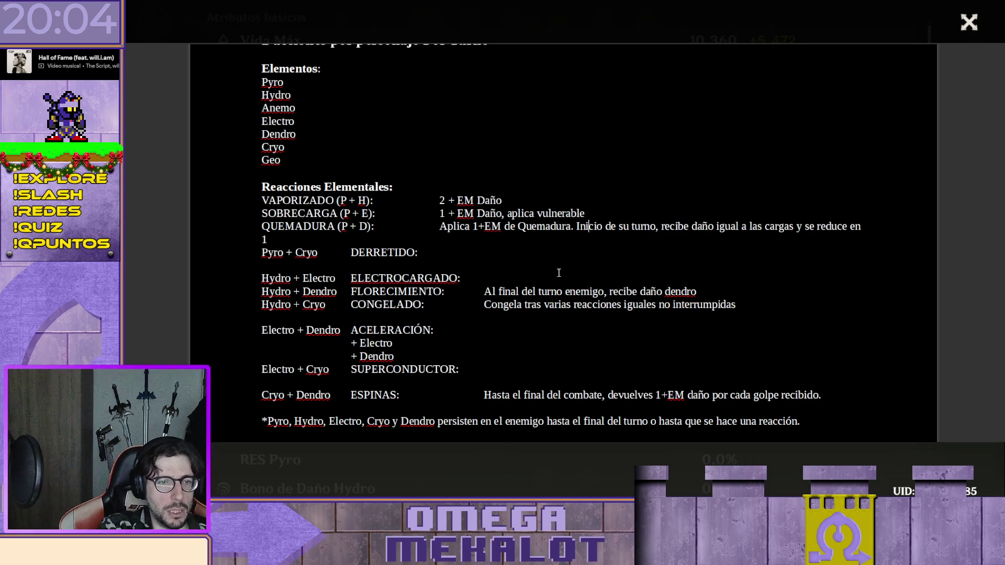
pyautogui.hotkey('shift', 'Right')
pyautogui.hotkey('shift', 'Right')
pyautogui.hotkey('shift', 'Right')
pyautogui.hotkey('shift', 'Right')
pyautogui.hotkey('shift', 'Left')
pyautogui.press('Delete')
pyautogui.press('Right')
pyautogui.press('Right')
pyautogui.press('Right')
pyautogui.press('Right')
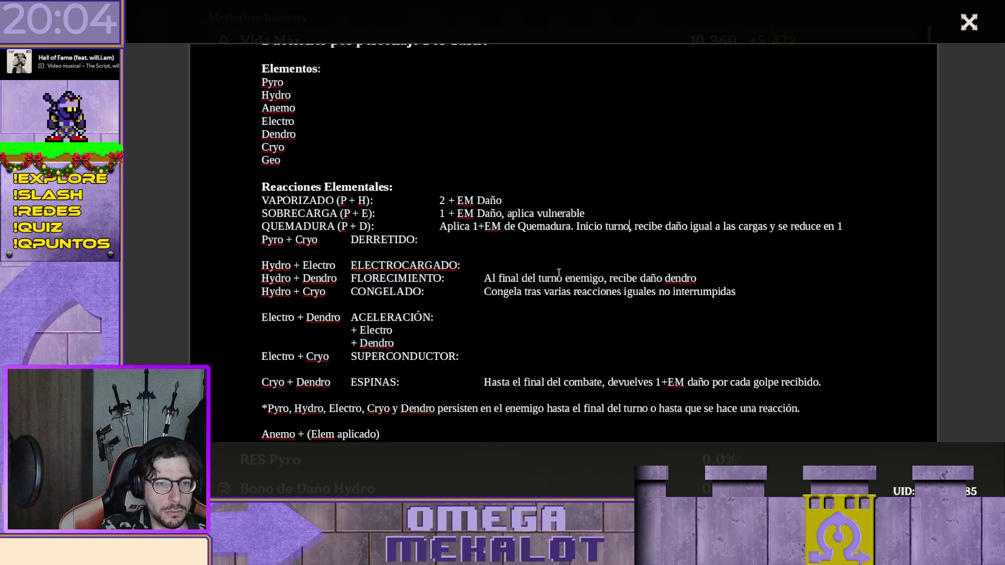
pyautogui.write('Enemigo')
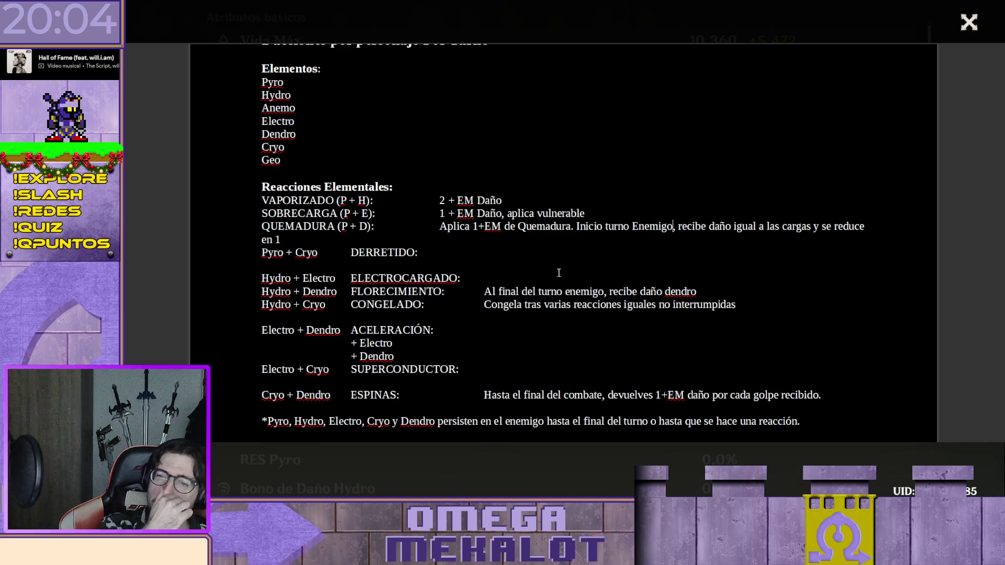
pyautogui.press('BackSpace')
pyautogui.press('BackSpace')
pyautogui.press('BackSpace')
pyautogui.press('BackSpace')
pyautogui.press('BackSpace')
pyautogui.press('BackSpace')
pyautogui.press('BackSpace')
pyautogui.press('BackSpace')
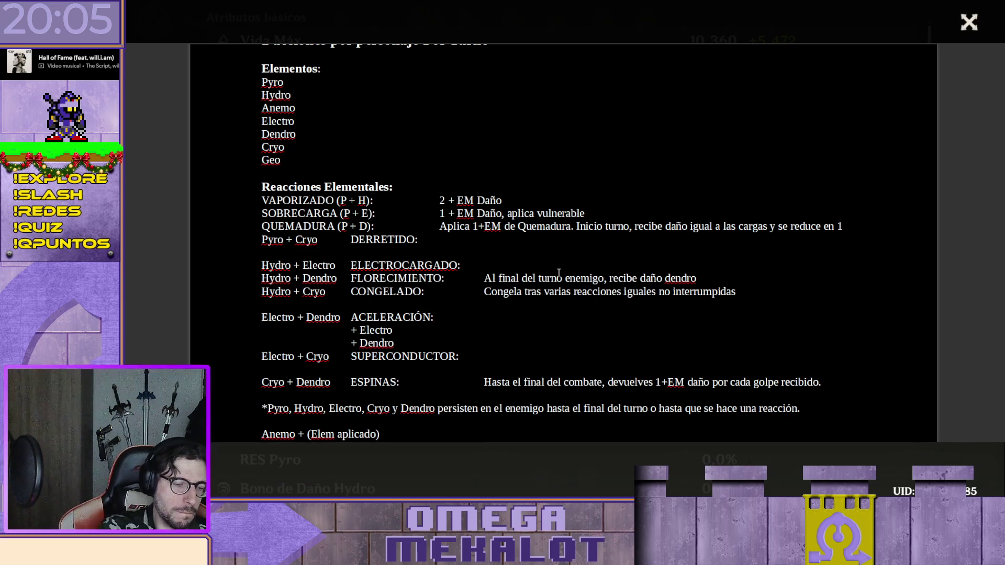
pyautogui.press('BackSpace')
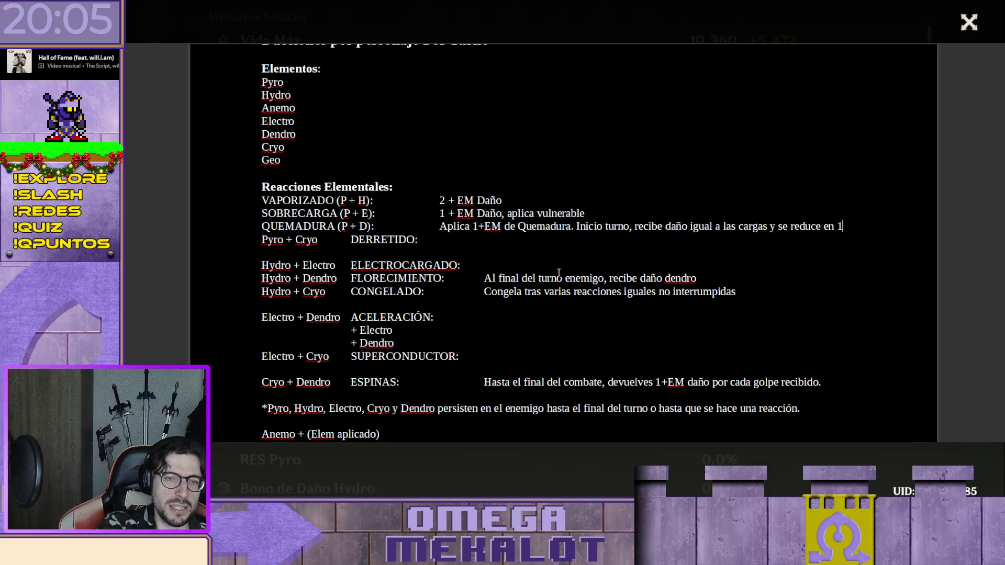
pyautogui.press('Down')
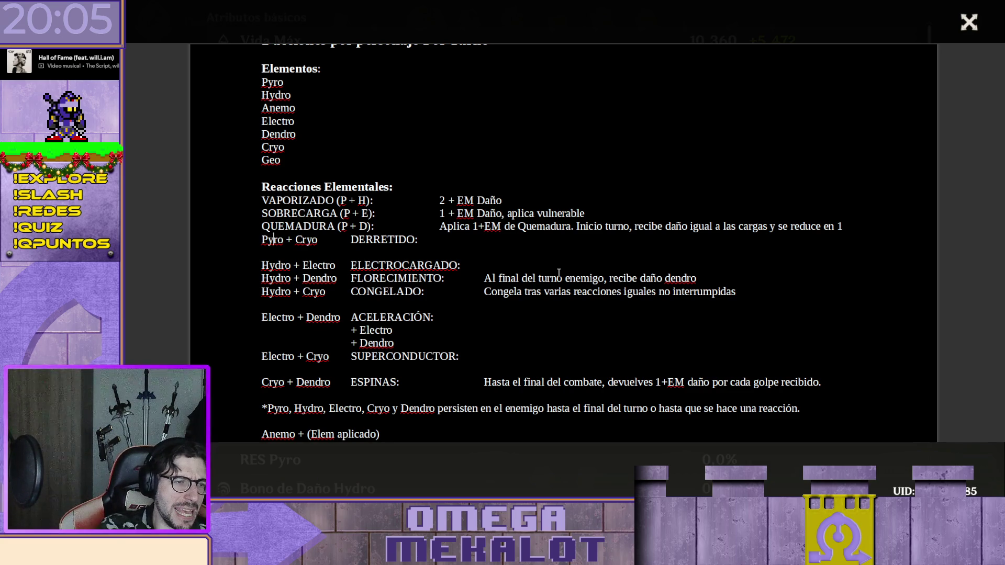
pyautogui.press('Right')
pyautogui.press('Right')
pyautogui.press('Right')
pyautogui.press('Right')
pyautogui.press('Right')
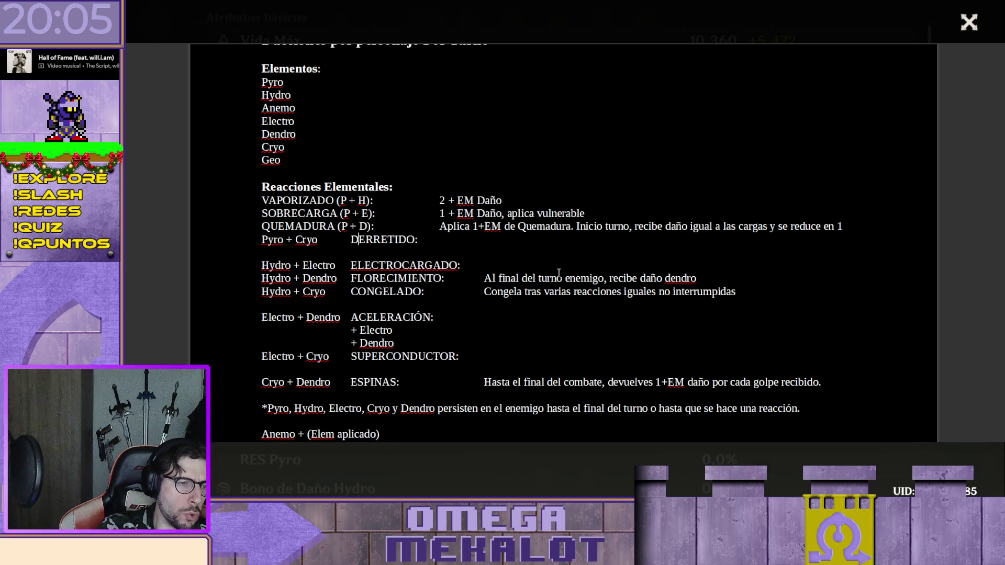
# Cut DERRETIDO from mid-line and paste it at the start of the Pyro + Cryo row
pyautogui.hotkey('shift', 'End')
pyautogui.hotkey('shift', 'Left')
pyautogui.hotkey('shift', 'Left')
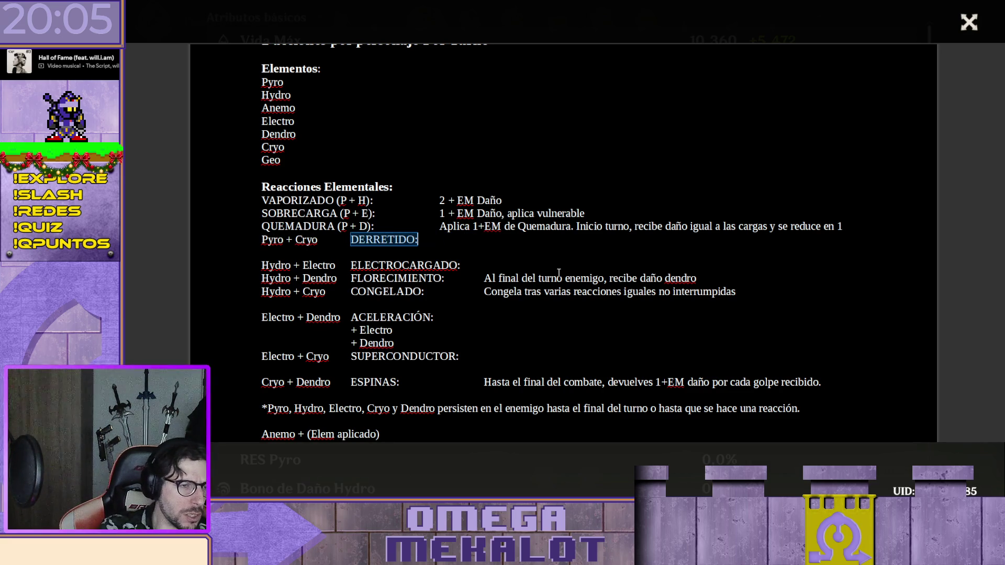
pyautogui.hotkey('shift', 'Left')
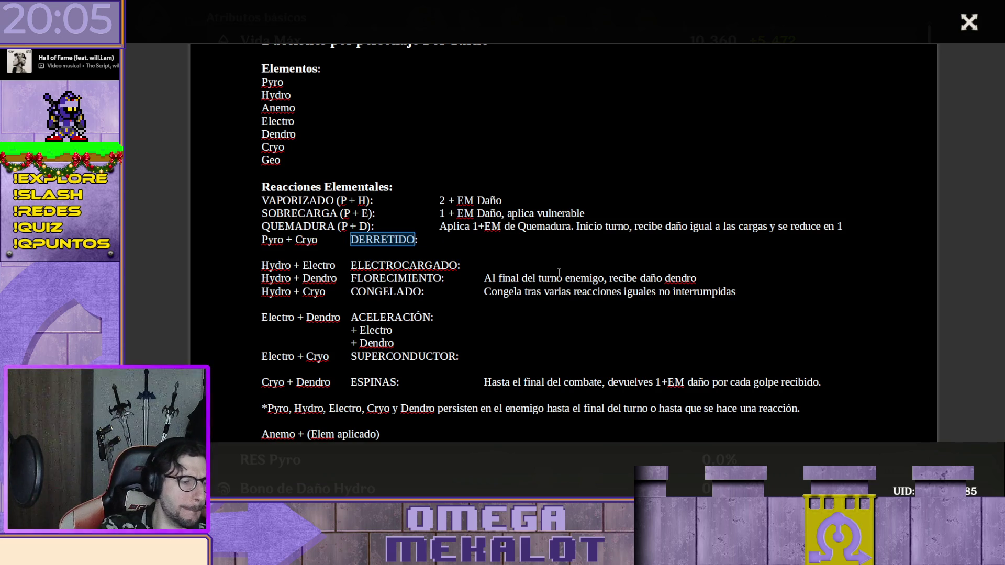
pyautogui.hotkey('ctrl', 'x')
pyautogui.press('Home')
pyautogui.hotkey('ctrl', 'v')
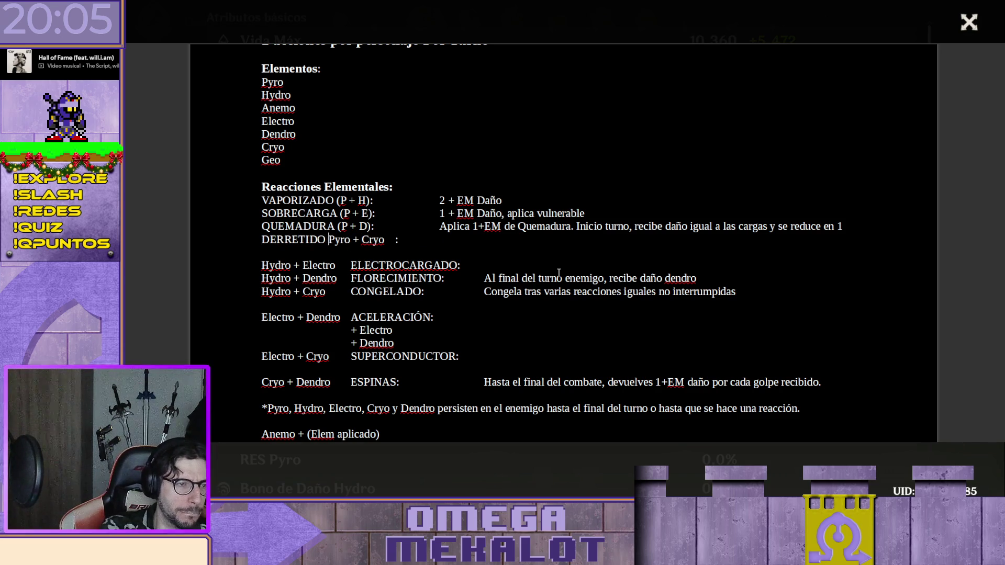
pyautogui.write('(')
# Abbreviate the pair to '(P + C):' and align the effect column for '2 + EM Daño'
pyautogui.press('Right')
pyautogui.write(')')
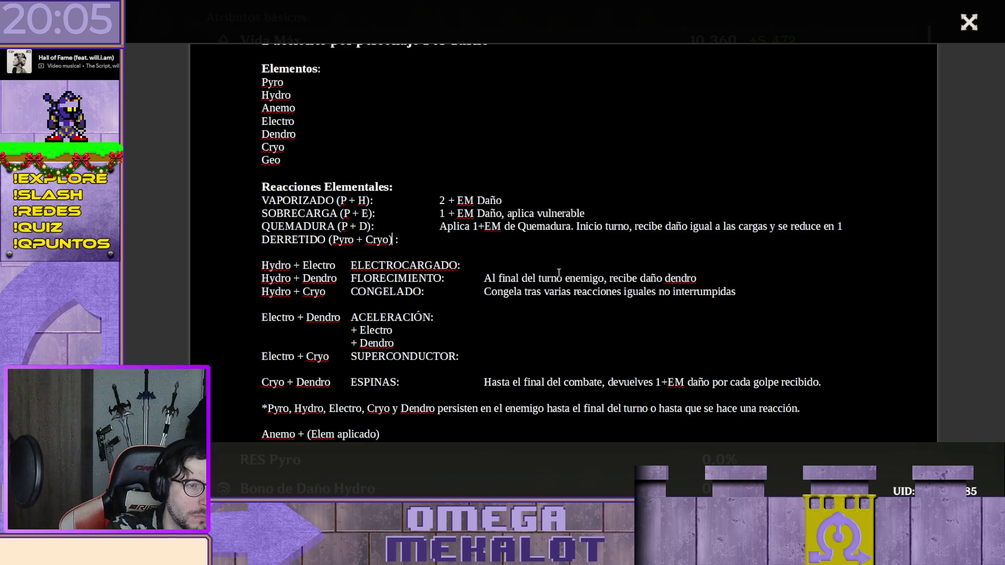
pyautogui.press('Delete')
pyautogui.press('Delete')
pyautogui.press('Delete')
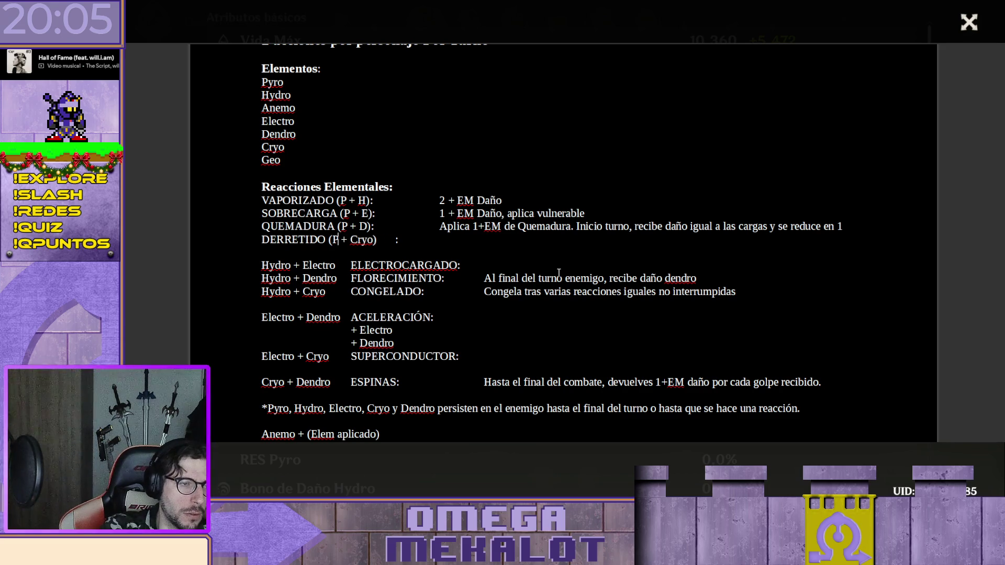
pyautogui.press('Right')
pyautogui.press('Right')
pyautogui.press('Right')
pyautogui.press('Delete')
pyautogui.press('Delete')
pyautogui.press('Delete')
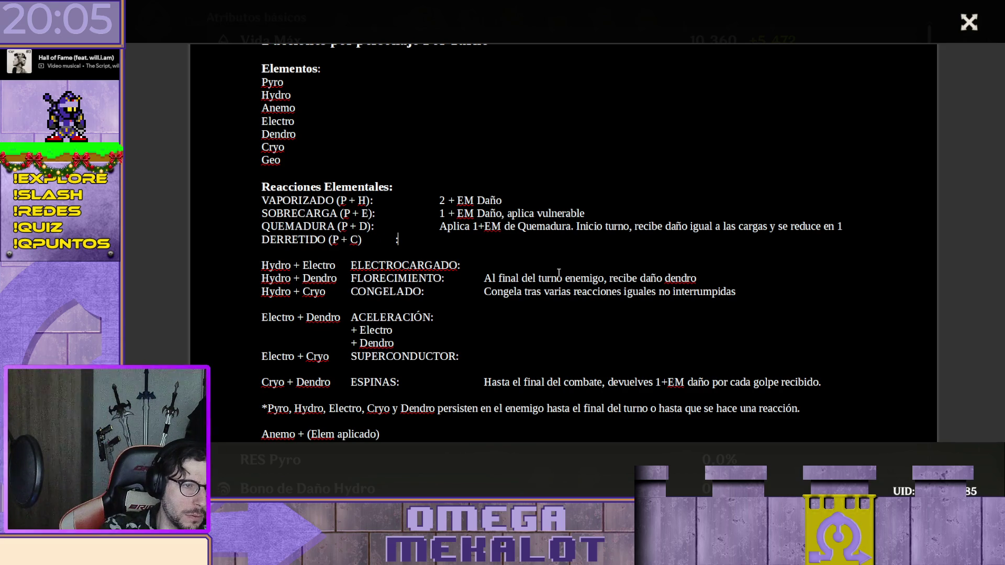
pyautogui.press('Left')
pyautogui.press('Right')
pyautogui.press('Tab')
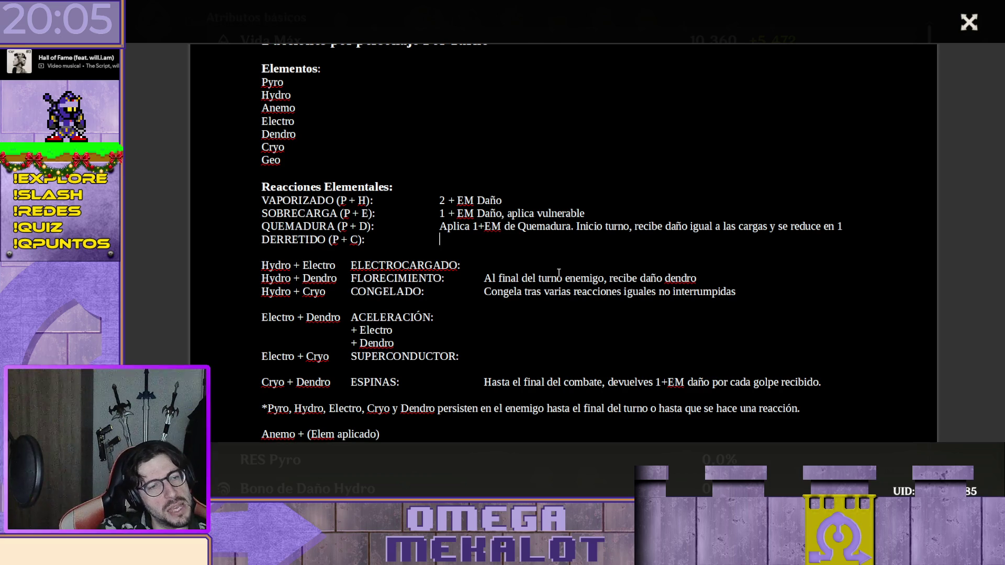
pyautogui.write('2')
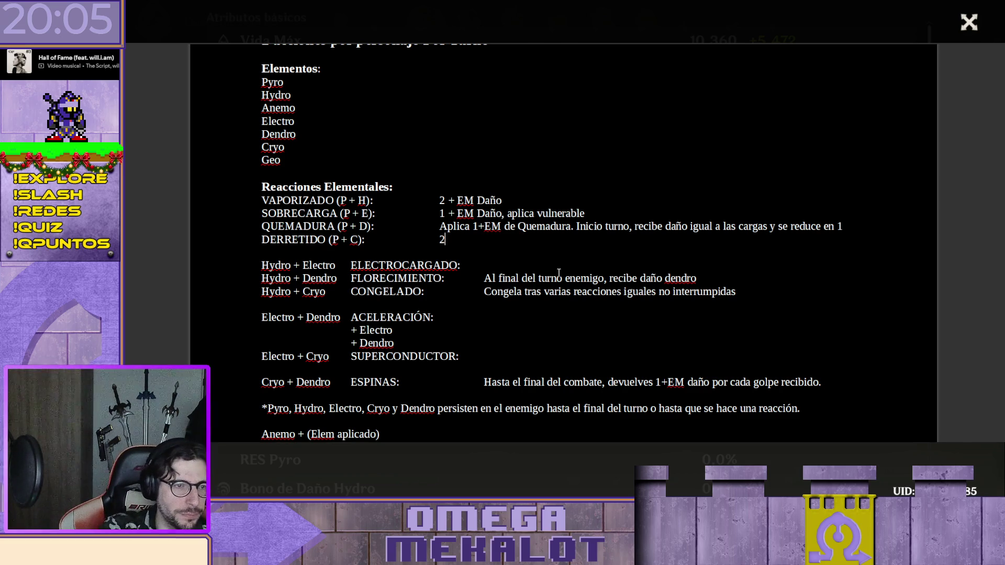
pyautogui.write(' + EM ')
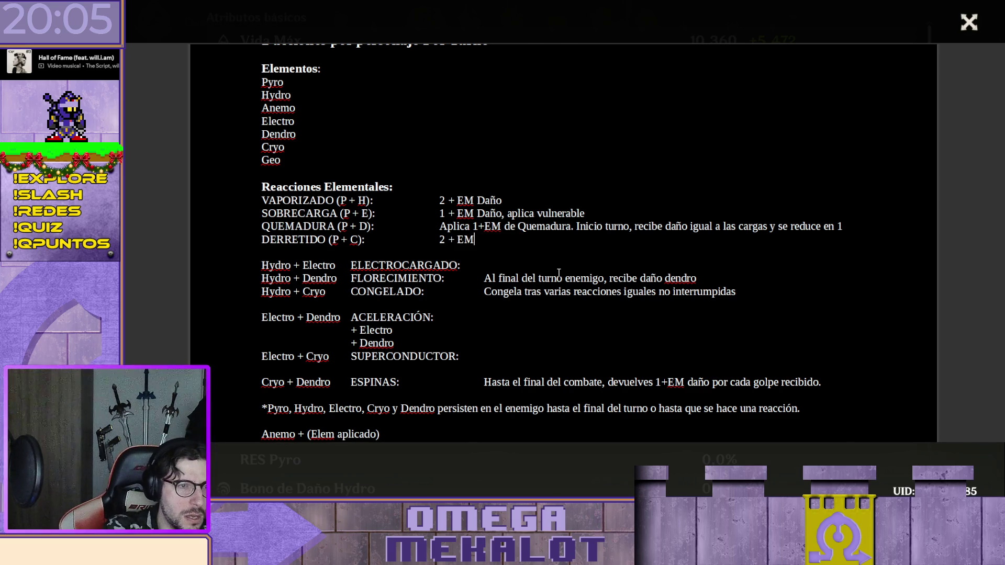
pyautogui.write('Daño')
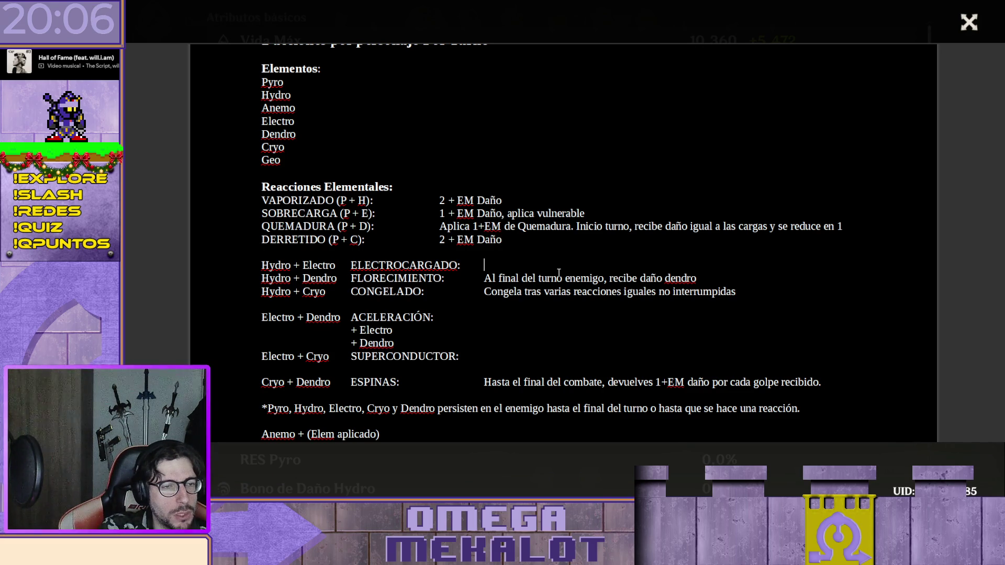
# Cut ELECTROCARGADO and paste it at the start of the Hydro + Electro row
pyautogui.hotkey('shift', 'Left')
pyautogui.hotkey('shift', 'Left')
pyautogui.hotkey('shift', 'Left')
pyautogui.hotkey('shift', 'Left')
pyautogui.hotkey('shift', 'Left')
pyautogui.hotkey('shift', 'Left')
pyautogui.hotkey('shift', 'Left')
pyautogui.hotkey('shift', 'Right')
pyautogui.hotkey('ctrl', 'x')
pyautogui.press('Home')
pyautogui.hotkey('ctrl', 'v')
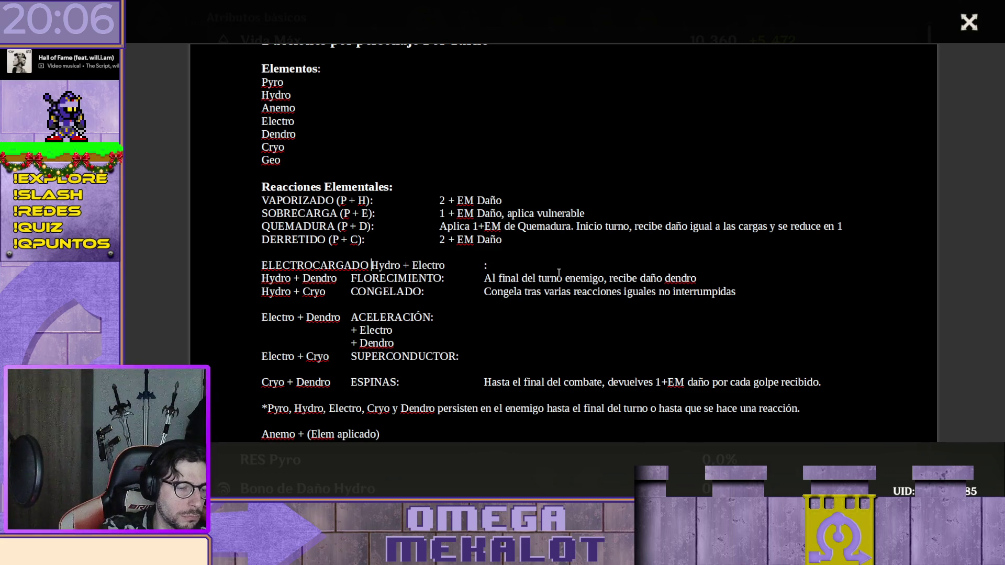
pyautogui.write('(')
# Abbreviate Hydro + Electro to '(H + E):' with no gap before the colon
pyautogui.press('End')
pyautogui.press('Left')
pyautogui.write(')')
pyautogui.press('Left')
pyautogui.press('Left')
pyautogui.press('Left')
pyautogui.hotkey('shift', 'Right')
pyautogui.hotkey('shift', 'Right')
pyautogui.hotkey('shift', 'Right')
pyautogui.hotkey('shift', 'Right')
pyautogui.press('Delete')
pyautogui.press('Right')
pyautogui.press('Right')
pyautogui.press('Right')
pyautogui.hotkey('shift', 'Right')
pyautogui.hotkey('shift', 'Right')
pyautogui.hotkey('shift', 'Right')
pyautogui.hotkey('shift', 'Right')
pyautogui.hotkey('shift', 'Right')
pyautogui.hotkey('shift', 'Right')
pyautogui.press('Delete')
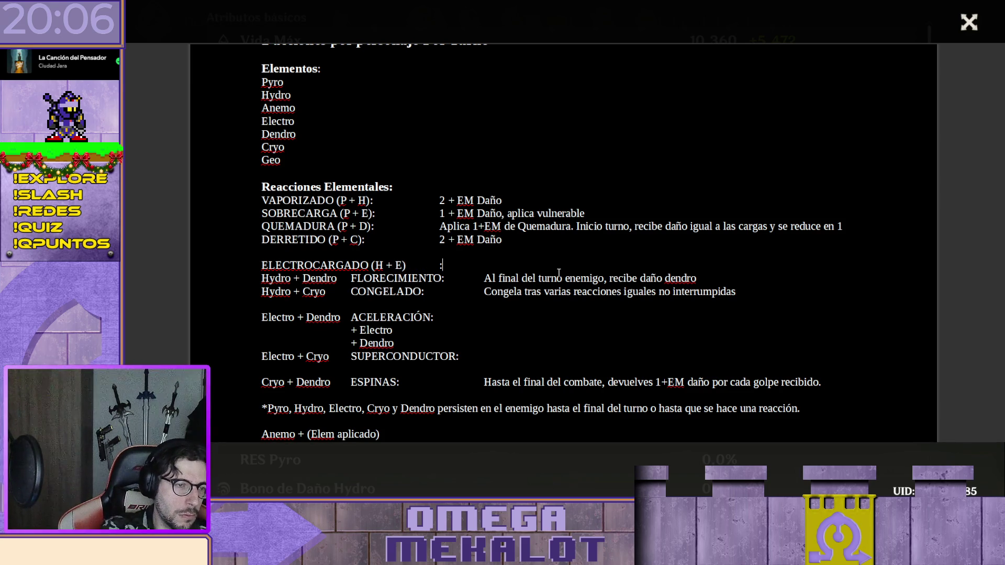
pyautogui.press('BackSpace')
pyautogui.write(':')
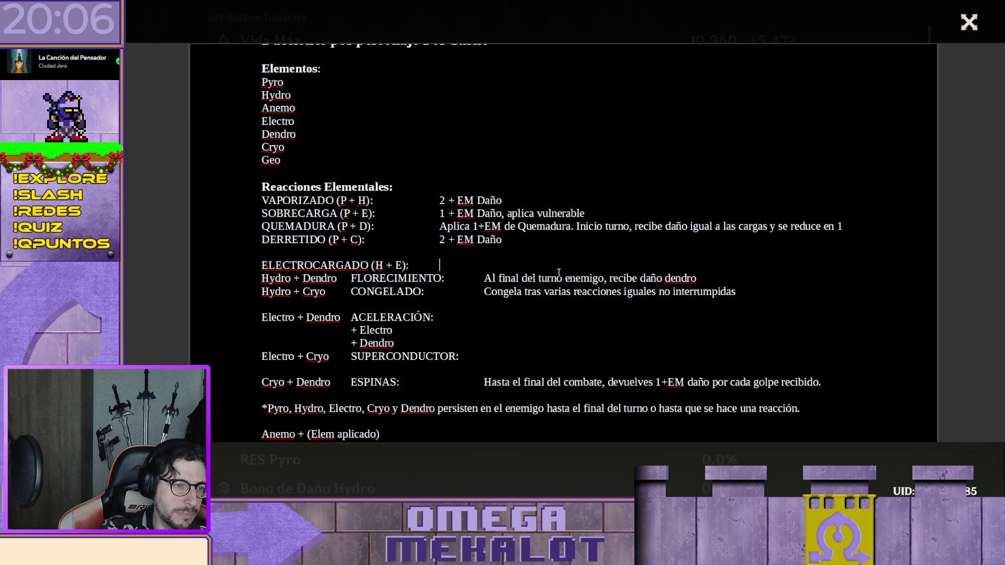
# Align the effect column with 'EM Daño al momento y al final de su turno'
pyautogui.press('Tab')
pyautogui.write('EM')
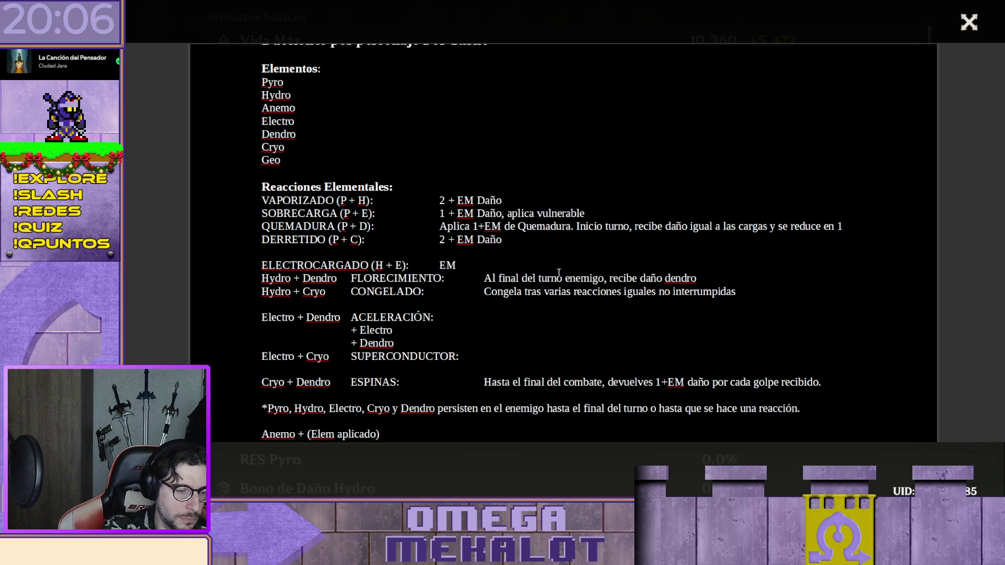
pyautogui.write(' Daño')
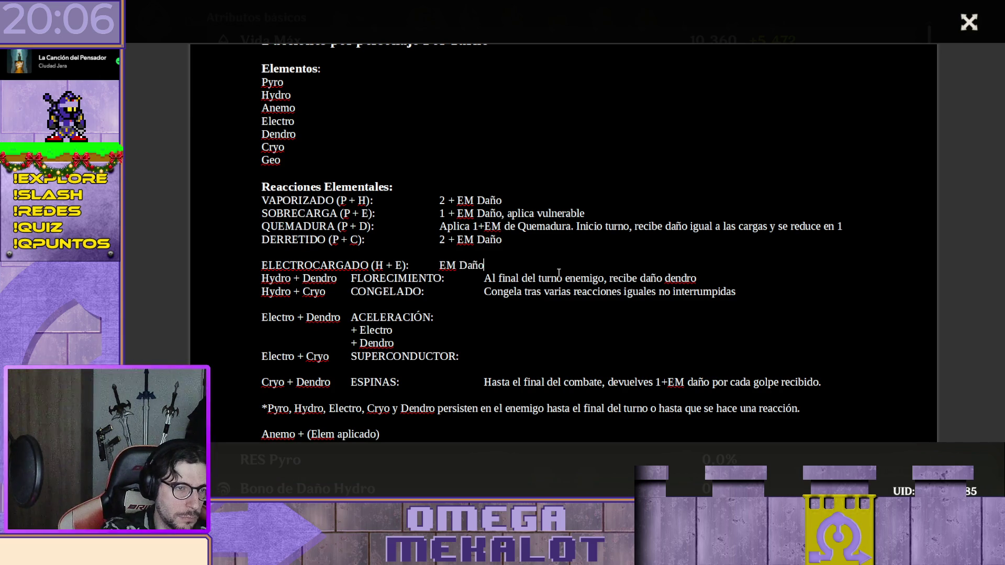
pyautogui.write('.')
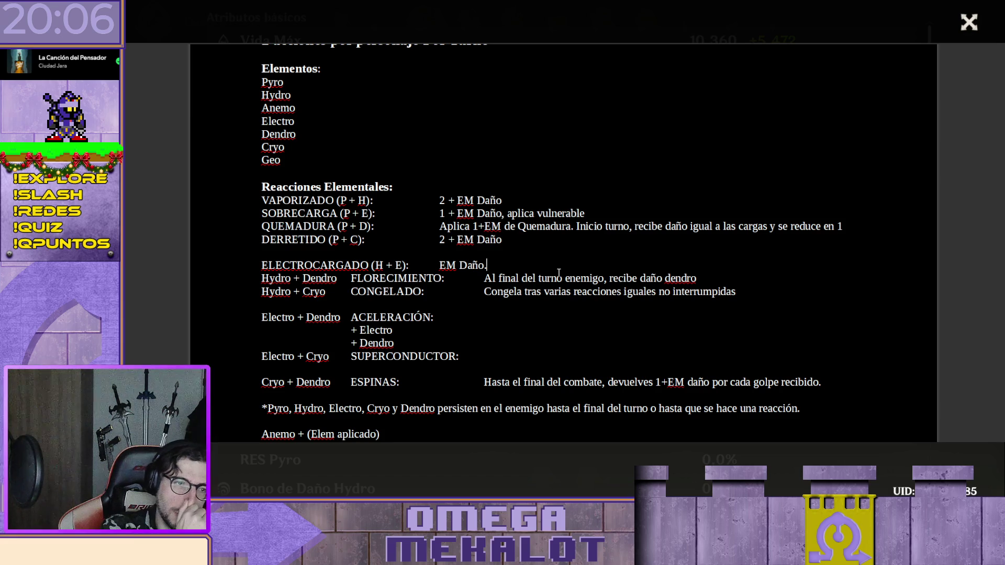
pyautogui.press('BackSpace')
pyautogui.write('al momento y al final de su turno.')
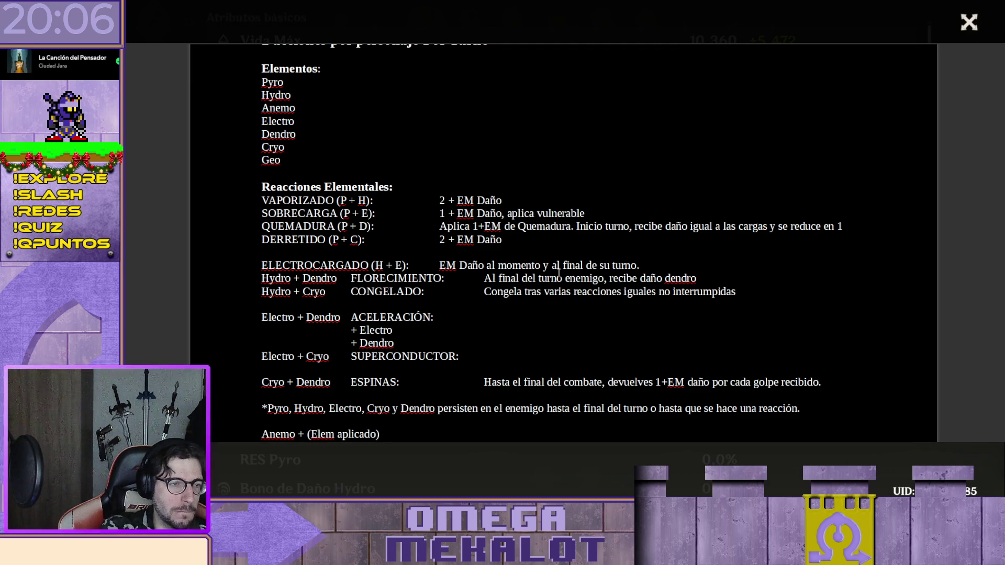
pyautogui.press('Right')
pyautogui.press('Right')
pyautogui.press('Right')
pyautogui.hotkey('shift', 'Right')
pyautogui.hotkey('shift', 'Right')
pyautogui.hotkey('shift', 'Right')
pyautogui.hotkey('shift', 'Right')
pyautogui.hotkey('shift', 'Right')
pyautogui.hotkey('shift', 'Right')
pyautogui.hotkey('shift', 'Right')
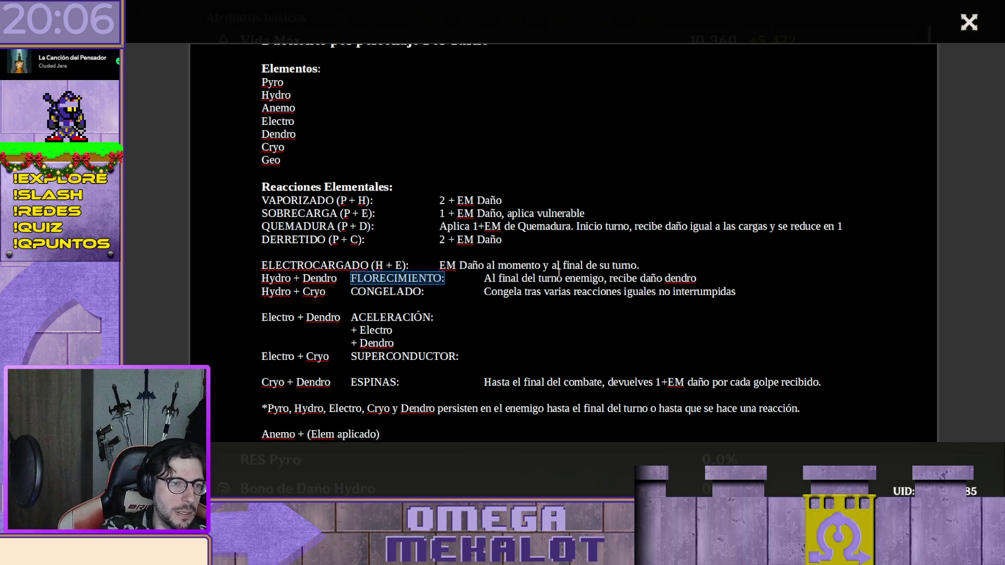
# Move FLORECIMIENTO to the row start and abbreviate the pair to '(H + D):'
pyautogui.press('Delete')
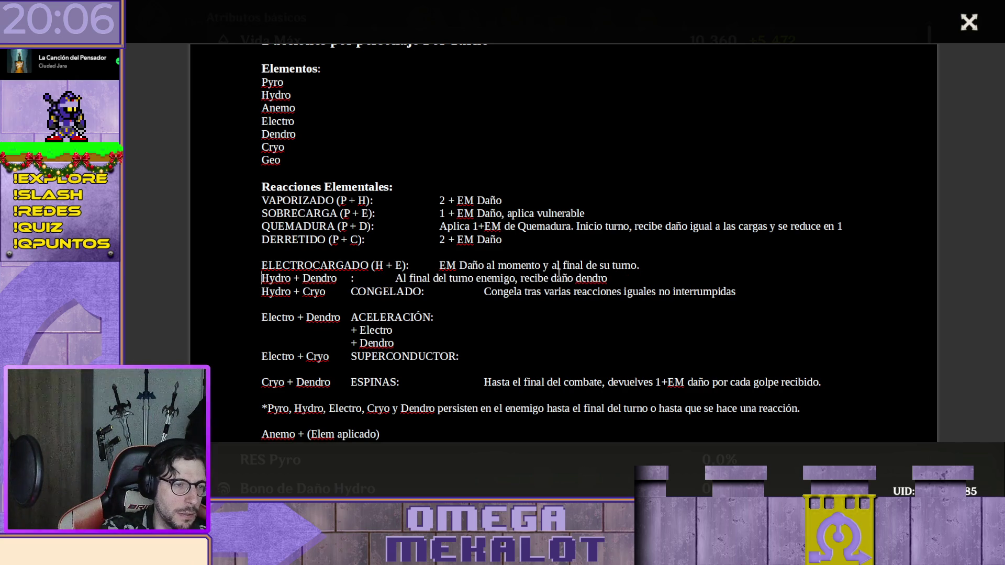
pyautogui.hotkey('ctrl', 'v')
pyautogui.write('(')
pyautogui.press('Right')
pyautogui.press('Right')
pyautogui.press('Right')
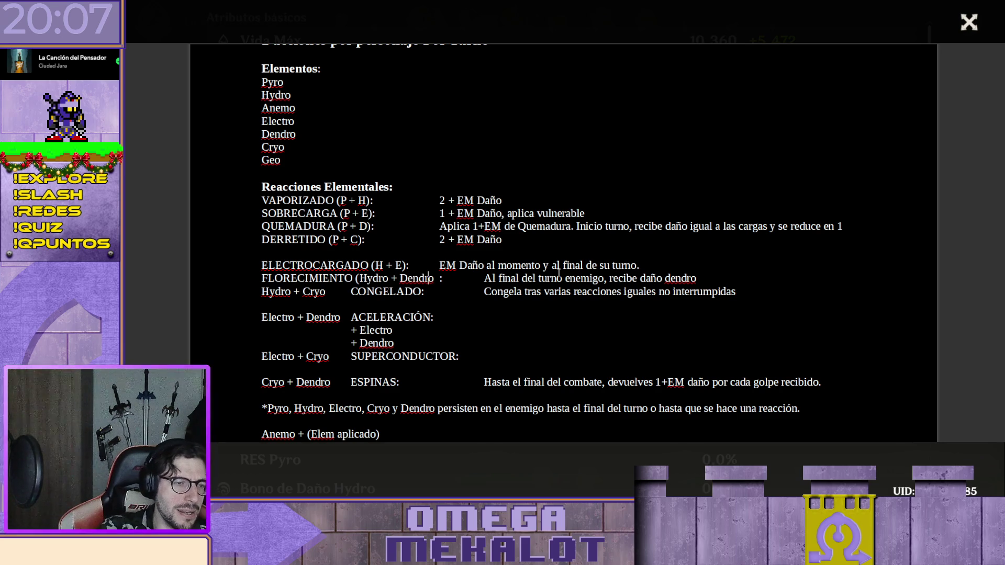
pyautogui.write(')')
pyautogui.press('Delete')
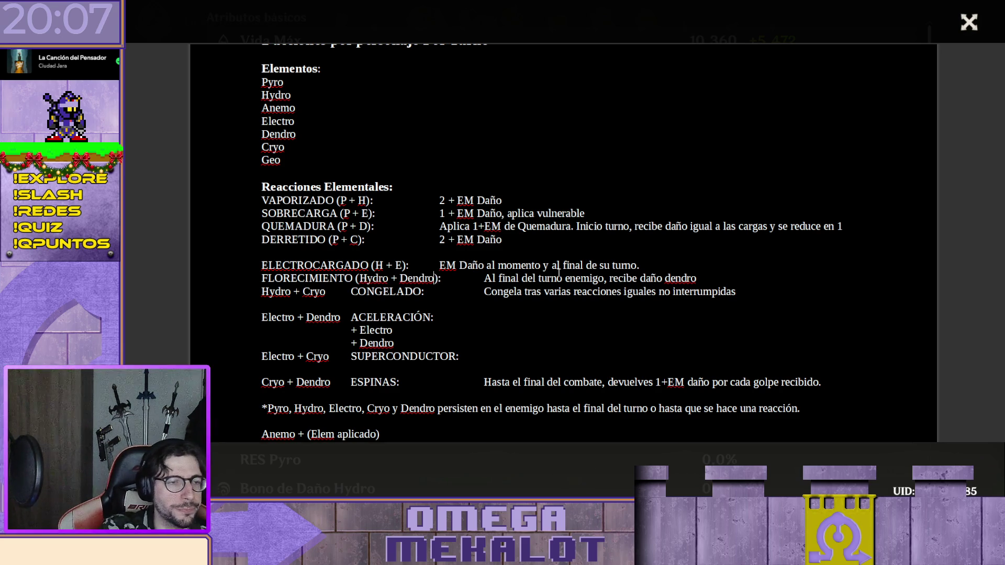
pyautogui.press('BackSpace')
pyautogui.press('BackSpace')
pyautogui.press('BackSpace')
pyautogui.press('BackSpace')
pyautogui.press('BackSpace')
pyautogui.press('Left')
pyautogui.press('Left')
pyautogui.press('Left')
pyautogui.press('BackSpace')
pyautogui.press('BackSpace')
pyautogui.press('BackSpace')
pyautogui.press('BackSpace')
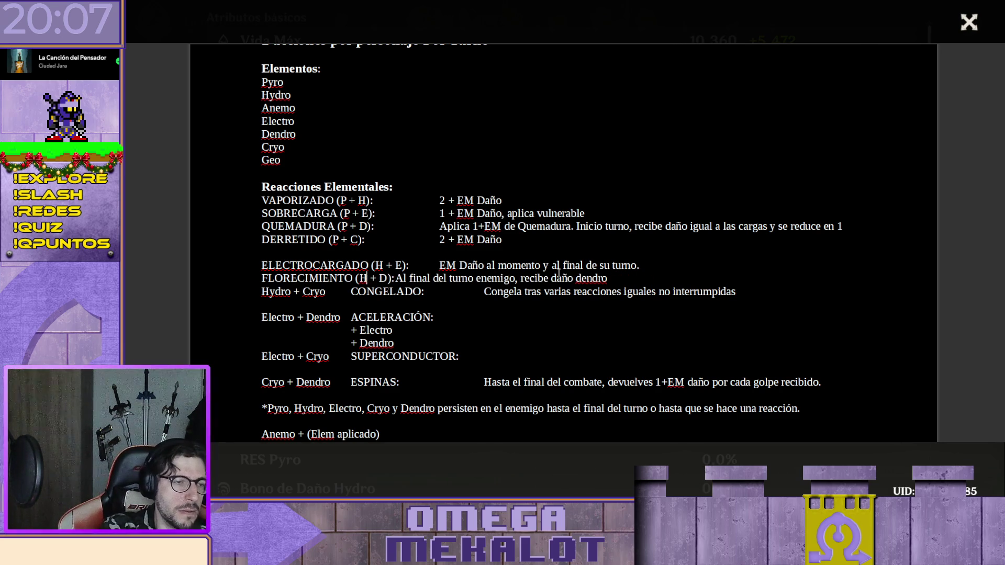
# Align the effect text, capitalise Dendro, and remove the trailing periods on FLORECIMIENTO and ELECTROCARGADO
pyautogui.press('Right')
pyautogui.press('Right')
pyautogui.press('Right')
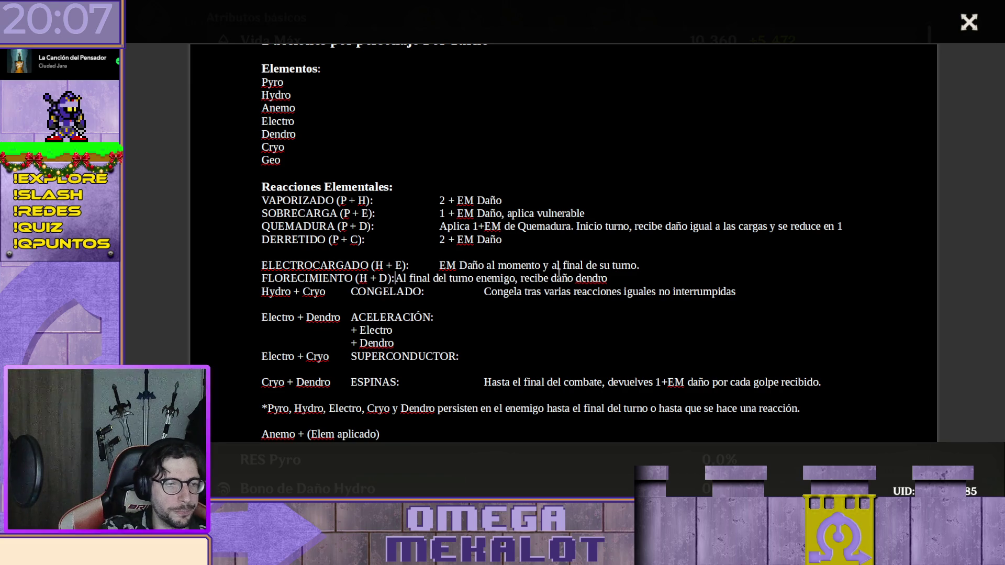
pyautogui.press('Tab')
pyautogui.press('End')
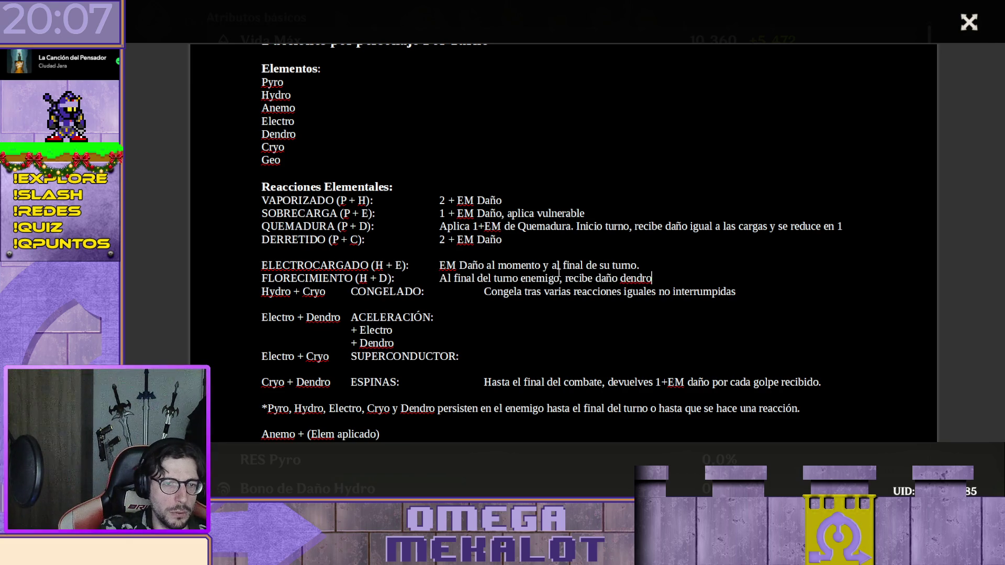
pyautogui.hotkey('ctrl', 'Left')
pyautogui.press('Delete')
pyautogui.write('D')
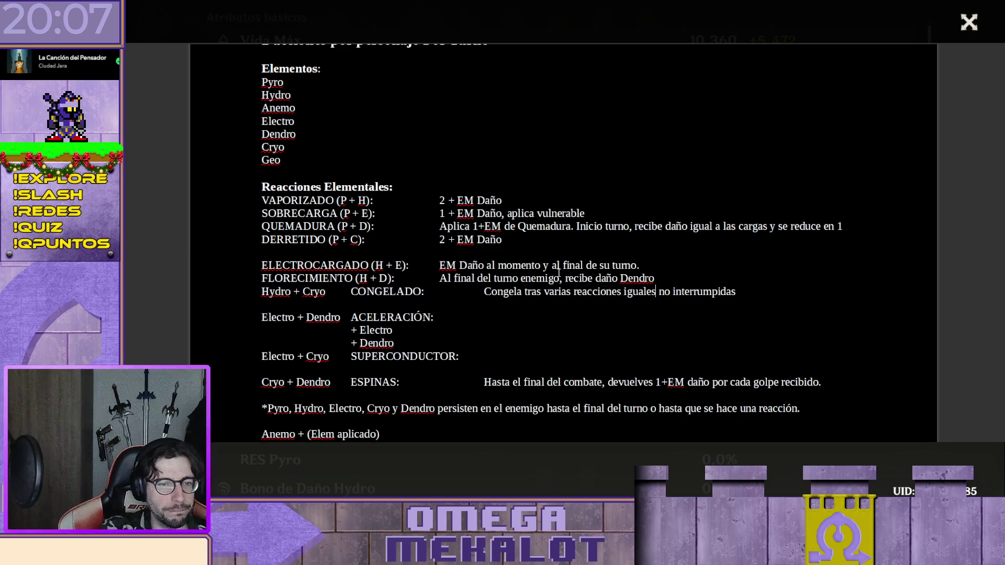
pyautogui.write('.')
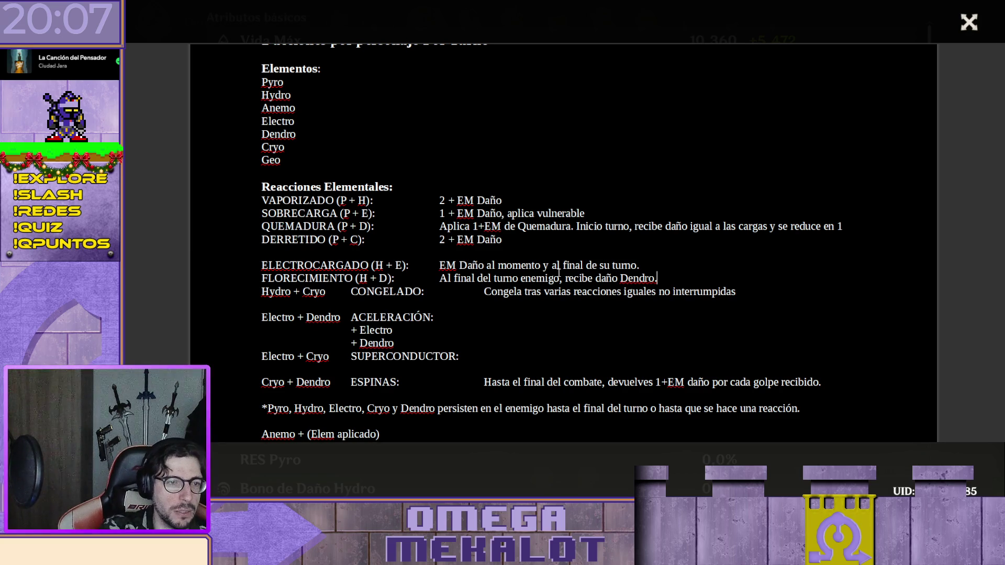
pyautogui.press('BackSpace')
pyautogui.press('Up')
pyautogui.press('BackSpace')
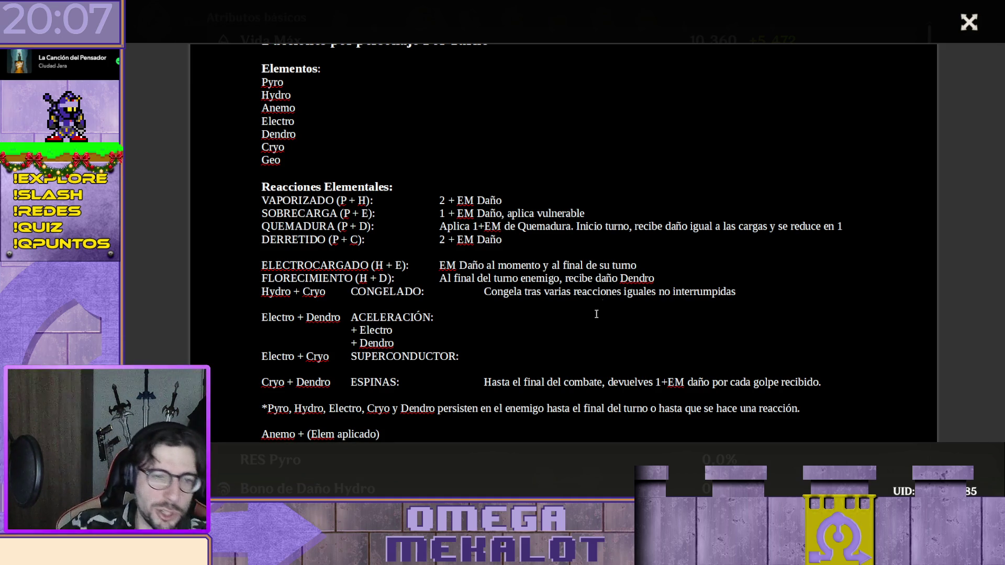
pyautogui.scroll(-4, 631, 286)
pyautogui.scroll(3, 631, 286)
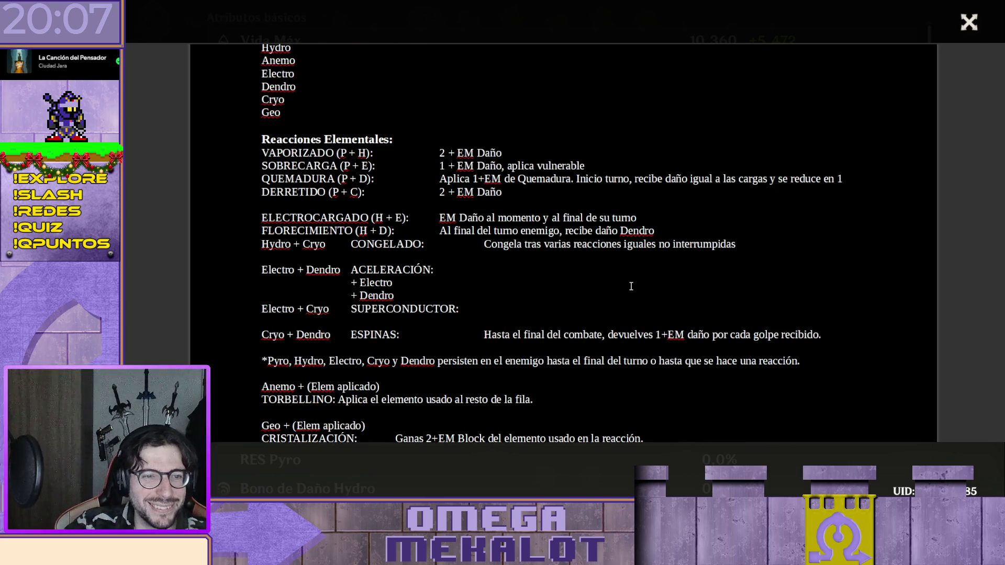
# Move CONGELADO to the row start and abbreviate Hydro + Cryo to '(H + C):'
pyautogui.moveTo(349, 241); pyautogui.dragTo(425, 245)
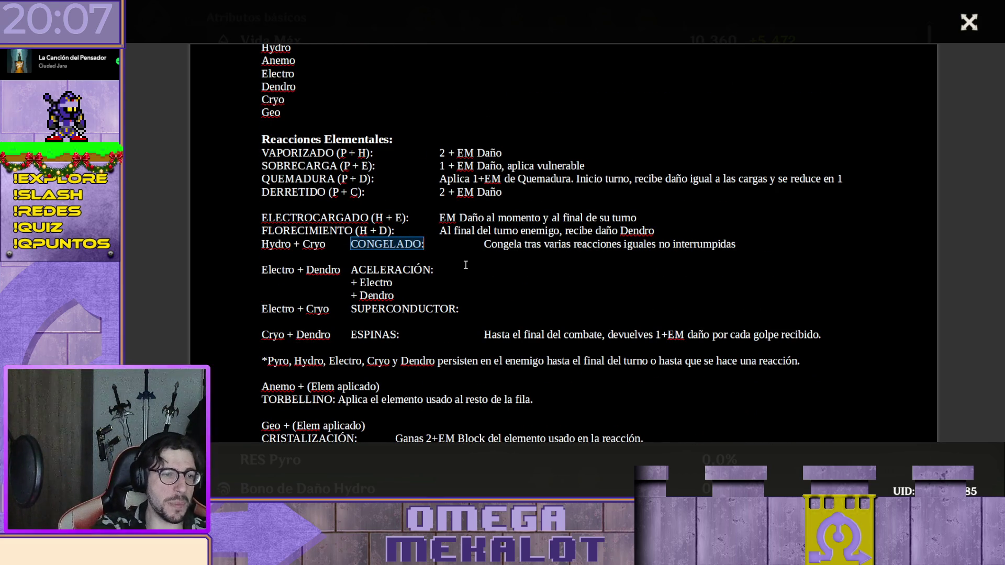
pyautogui.press('BackSpace')
pyautogui.hotkey('ctrl', 'v')
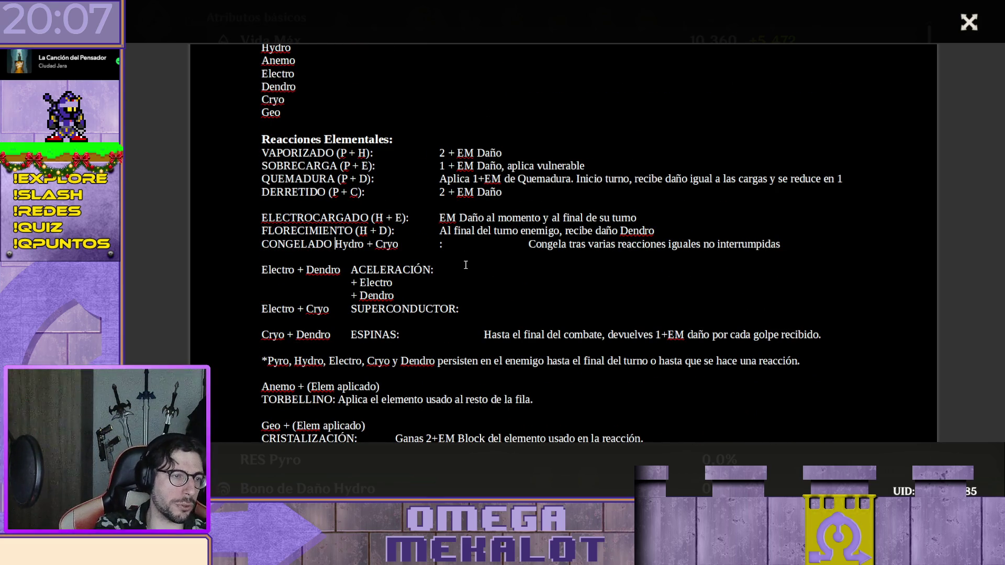
pyautogui.write('(')
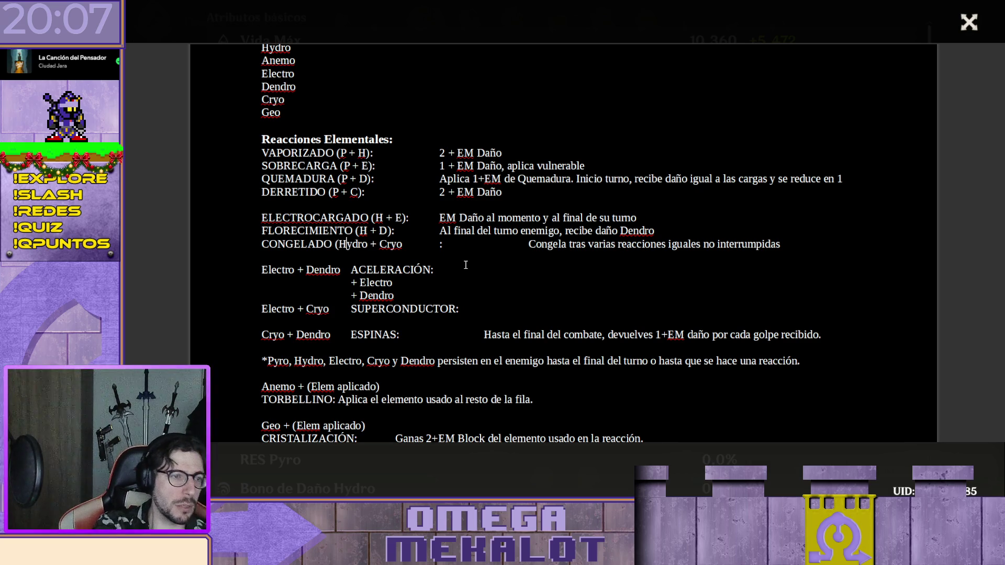
pyautogui.press('Right')
pyautogui.press('Delete')
pyautogui.press('Delete')
pyautogui.press('Delete')
pyautogui.press('Delete')
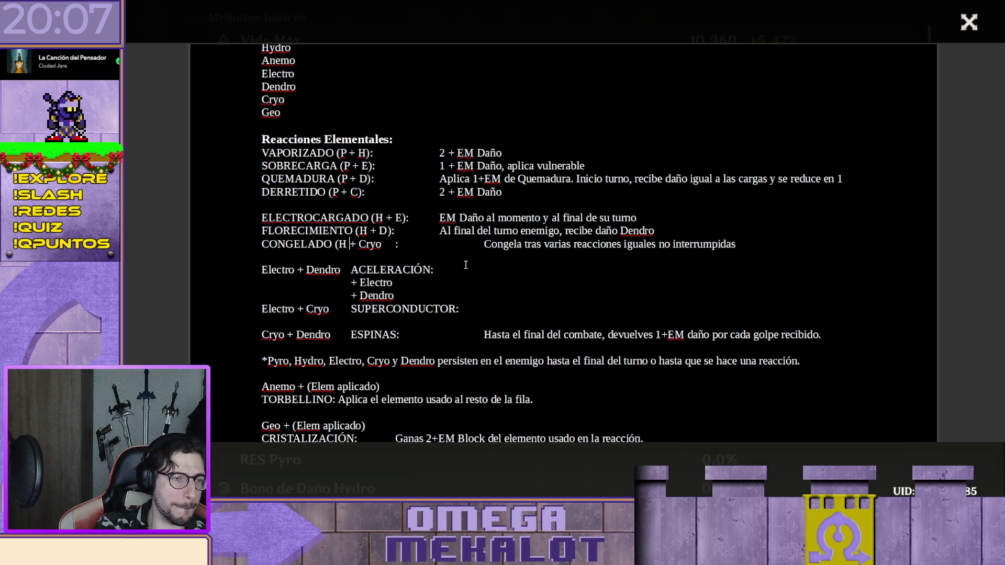
pyautogui.press('Delete')
pyautogui.press('Delete')
pyautogui.press('Delete')
pyautogui.write(')')
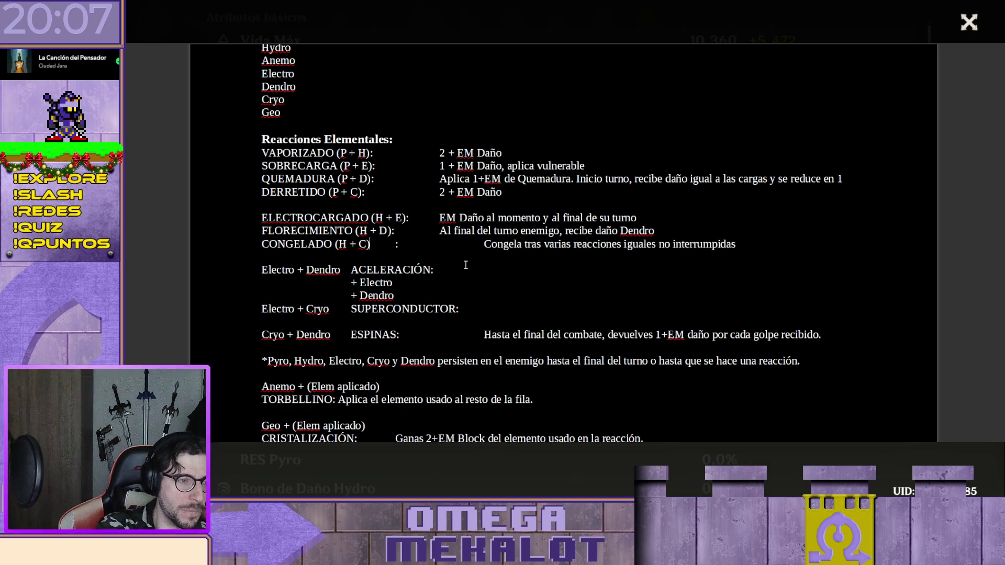
pyautogui.press('Delete')
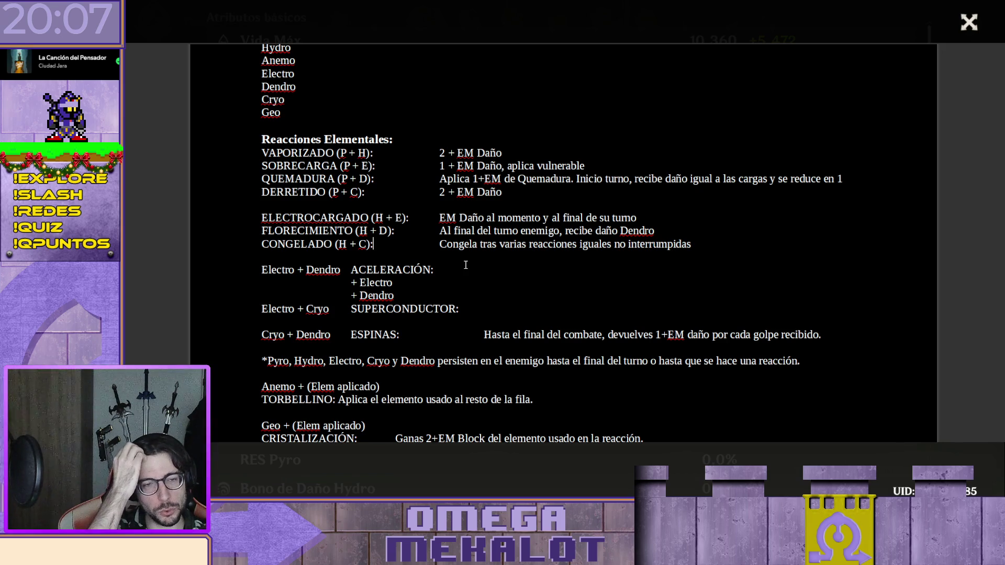
# End the CONGELADO effect with '(de momento 2)' instead of 3
pyautogui.press('Right')
pyautogui.press('End')
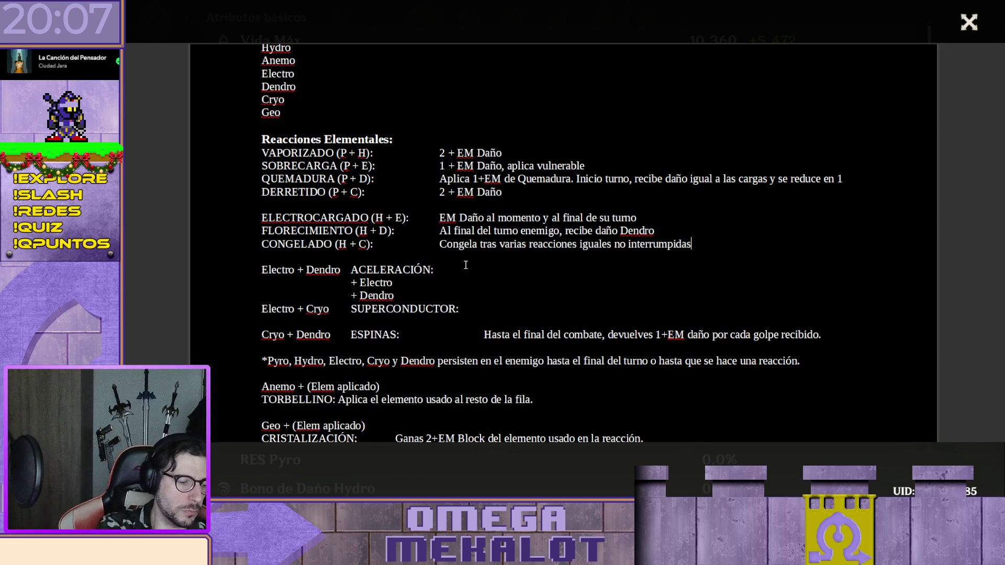
pyautogui.write('(de momento ')
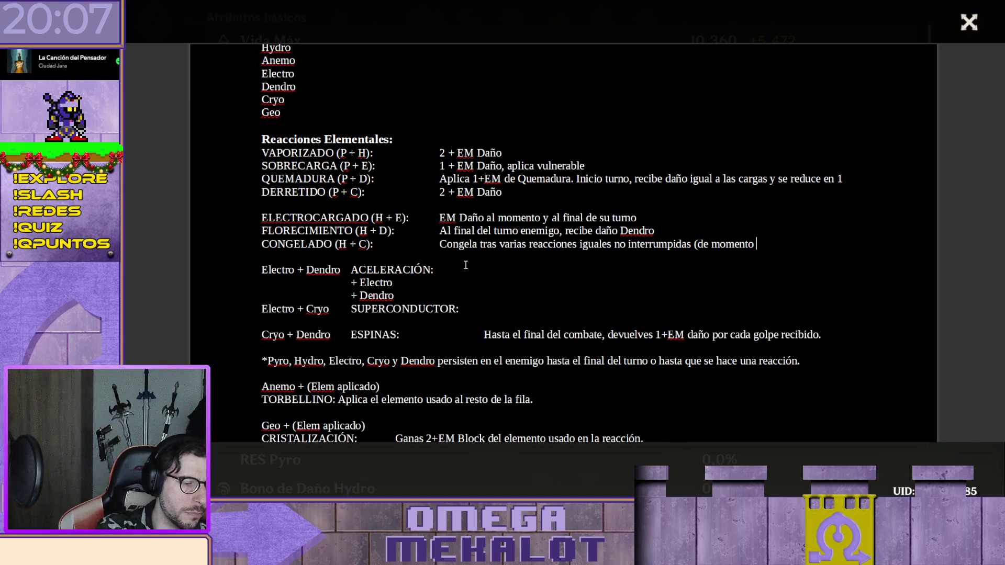
pyautogui.write('3)')
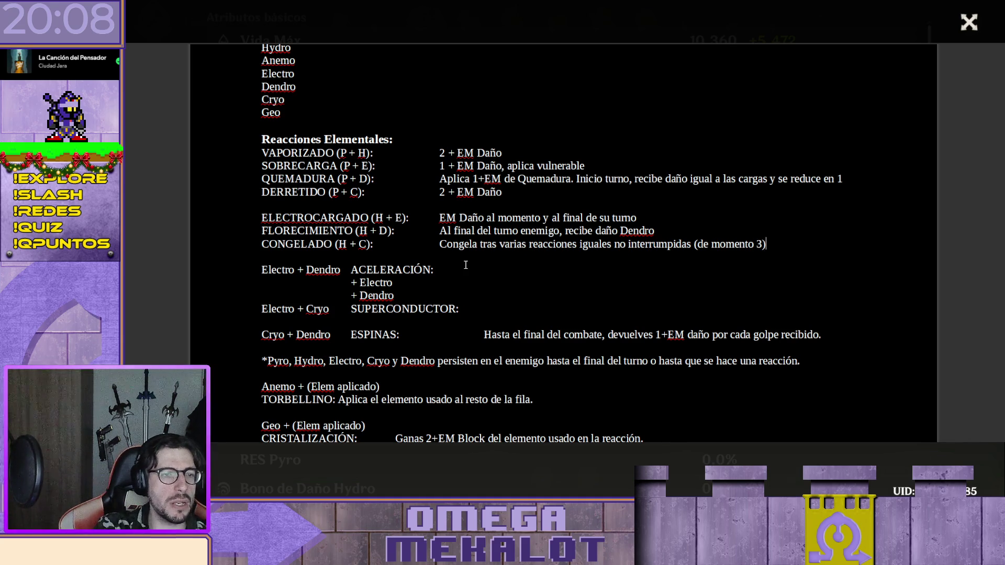
pyautogui.press('BackSpace')
pyautogui.write('2')
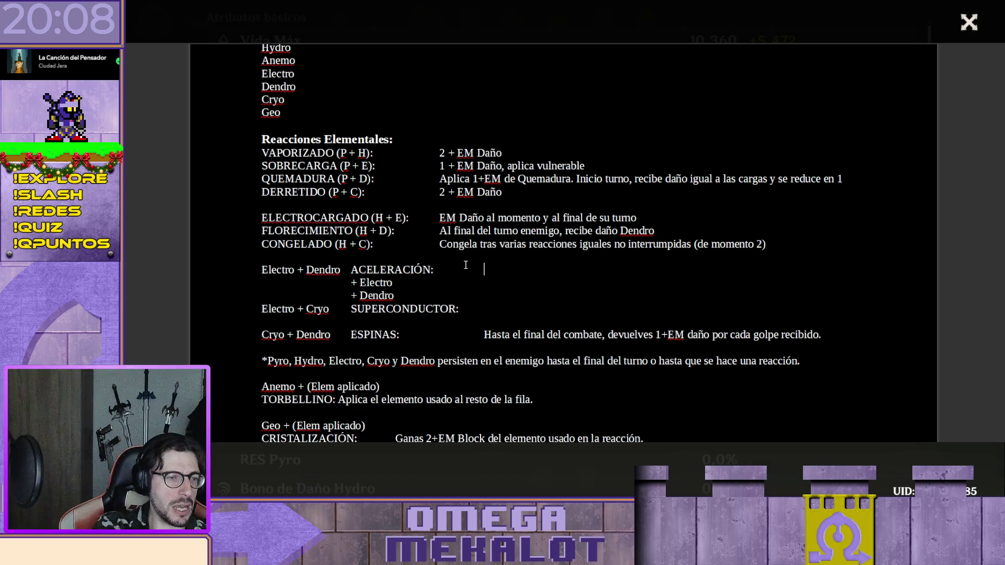
pyautogui.click(466, 266)
pyautogui.press('Left')
pyautogui.hotkey('shift', 'Left')
pyautogui.hotkey('shift', 'Left')
pyautogui.hotkey('shift', 'Left')
pyautogui.hotkey('shift', 'Left')
pyautogui.hotkey('shift', 'Left')
pyautogui.hotkey('shift', 'Left')
pyautogui.hotkey('shift', 'Left')
pyautogui.hotkey('shift', 'Left')
pyautogui.hotkey('shift', 'Left')
pyautogui.hotkey('shift', 'Left')
pyautogui.hotkey('shift', 'Left')
pyautogui.hotkey('ctrl', 'c')
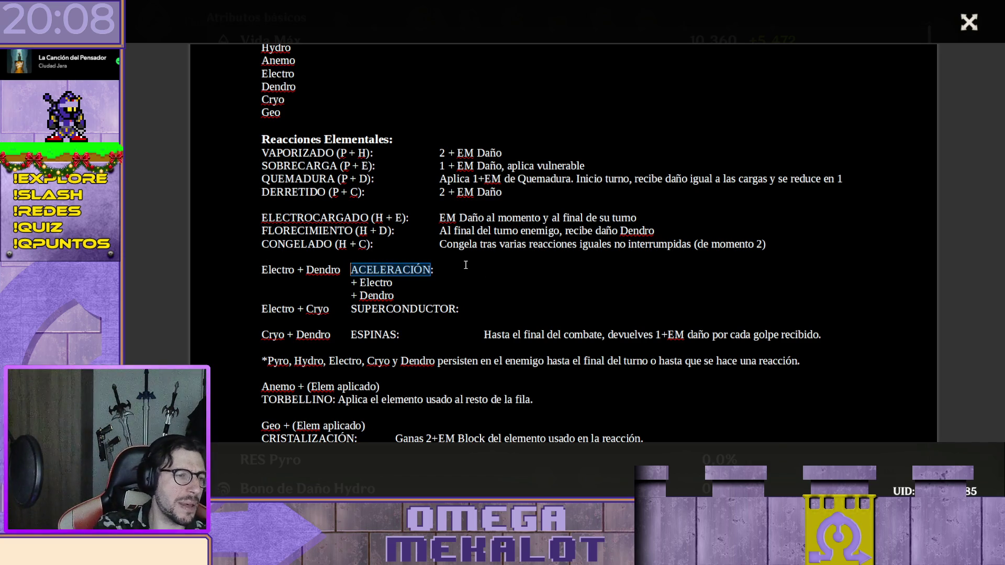
# Move ACELERACIÓN to the row start and abbreviate Electro + Dendro to '(E + D):'
pyautogui.press('BackSpace')
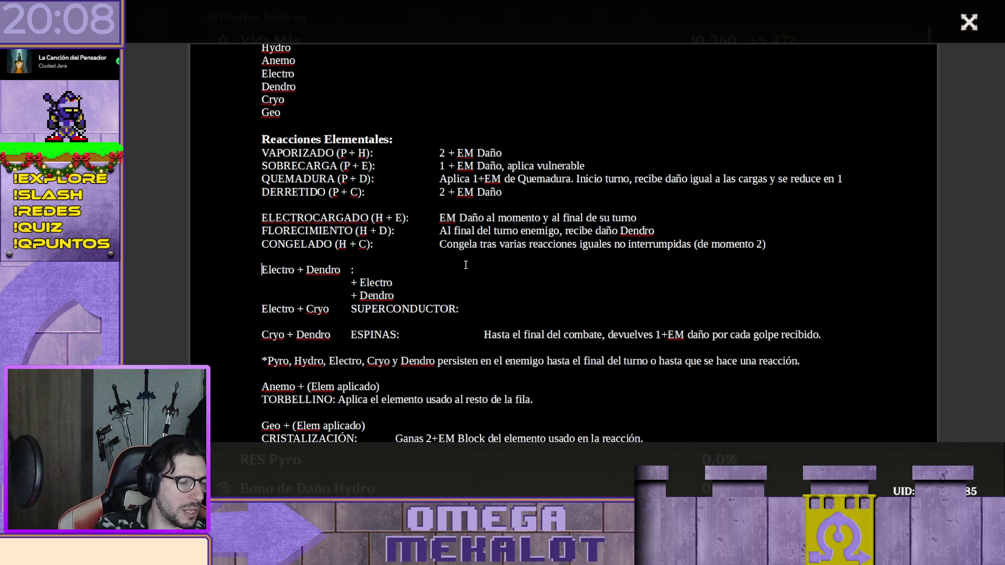
pyautogui.hotkey('ctrl', 'v')
pyautogui.write('(')
pyautogui.press('Left')
pyautogui.press('BackSpace')
pyautogui.write(')')
pyautogui.press('Left')
pyautogui.press('BackSpace')
pyautogui.press('BackSpace')
pyautogui.press('BackSpace')
pyautogui.press('Left')
pyautogui.press('Left')
pyautogui.press('Left')
pyautogui.press('BackSpace')
pyautogui.press('BackSpace')
pyautogui.press('BackSpace')
pyautogui.press('BackSpace')
pyautogui.press('BackSpace')
pyautogui.press('BackSpace')
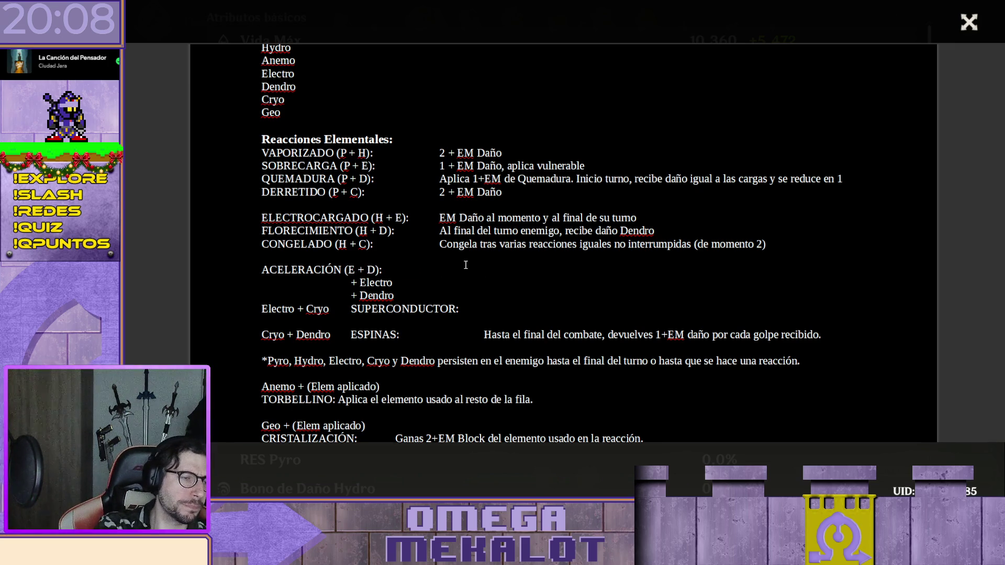
# Add a blank line under FLORECIMIENTO for its sub-rows
pyautogui.press('Down')
pyautogui.press('End')
pyautogui.press('Left')
pyautogui.press('Left')
pyautogui.press('Left')
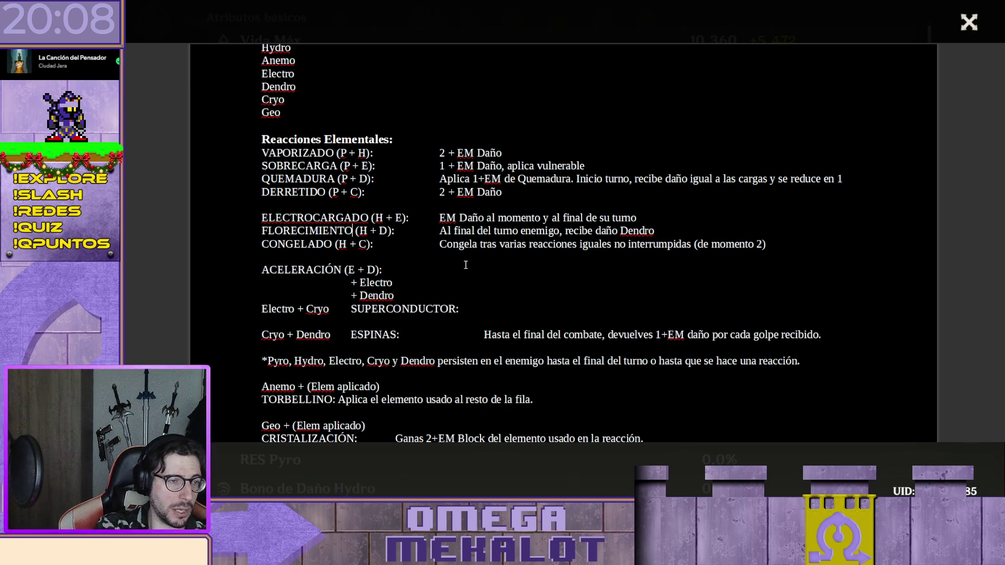
pyautogui.press('Return')
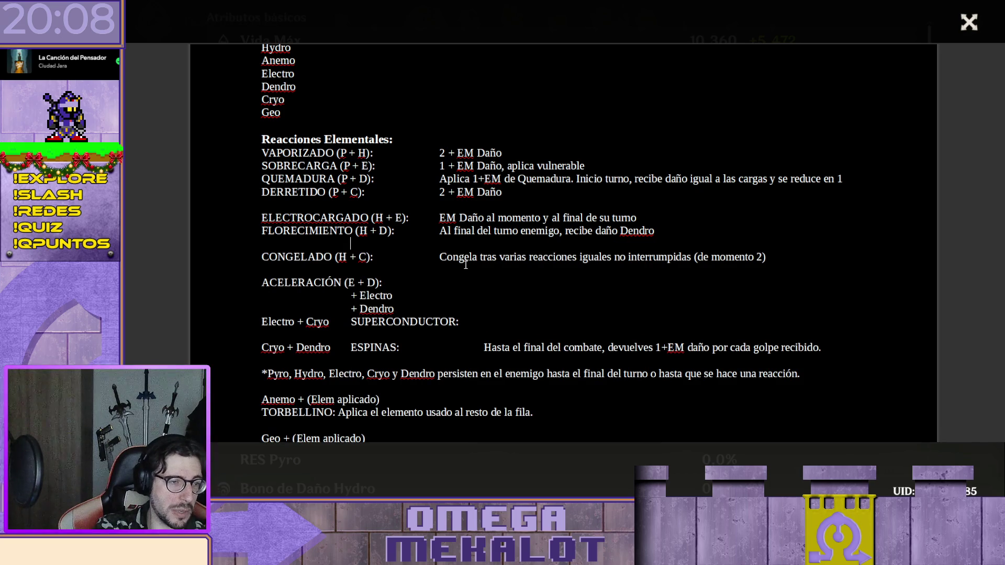
# Set up indented '+ Pyro' and '+ Electro' sub-rows beneath FLORECIMIENTO
pyautogui.press('Tab')
pyautogui.press('Tab')
pyautogui.write('+ Pyro')
pyautogui.press('Return')
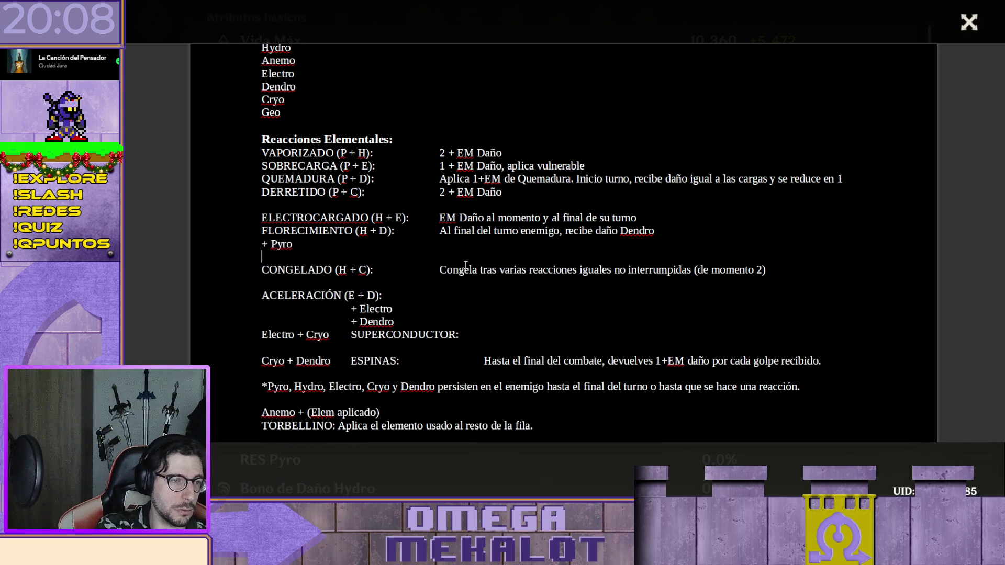
pyautogui.write('+')
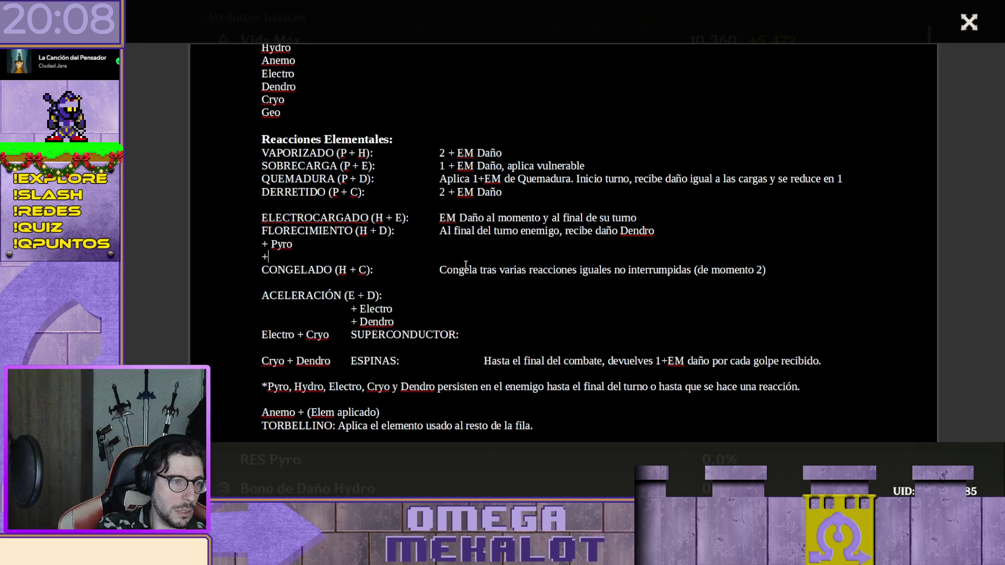
pyautogui.write(' Elec')
pyautogui.write('tro')
pyautogui.press('Home')
pyautogui.press('Tab')
pyautogui.press('Tab')
pyautogui.press('Up')
pyautogui.press('Tab')
pyautogui.press('Tab')
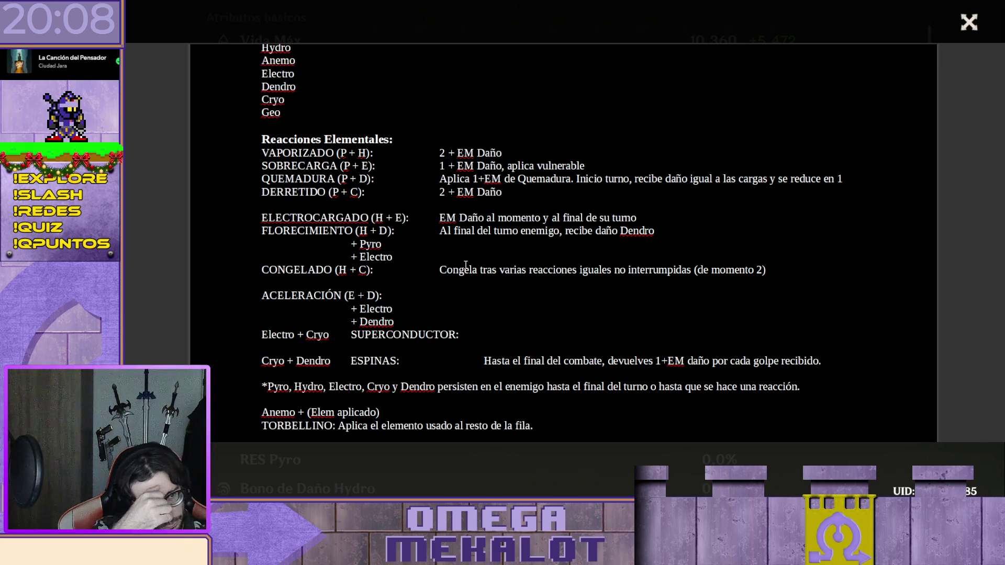
pyautogui.write('Sobre')
# Label the sub-rows 'SOBREFLORECIMIENTO + Pyro' and 'CREPITAR + Electro', outdented one stop
pyautogui.press('BackSpace')
pyautogui.press('BackSpace')
pyautogui.press('BackSpace')
pyautogui.press('BackSpace')
pyautogui.write('OBRE')
pyautogui.press('BackSpace')
pyautogui.press('BackSpace')
pyautogui.press('BackSpace')
pyautogui.press('BackSpace')
pyautogui.write('OBREFLORECIMIENTO')
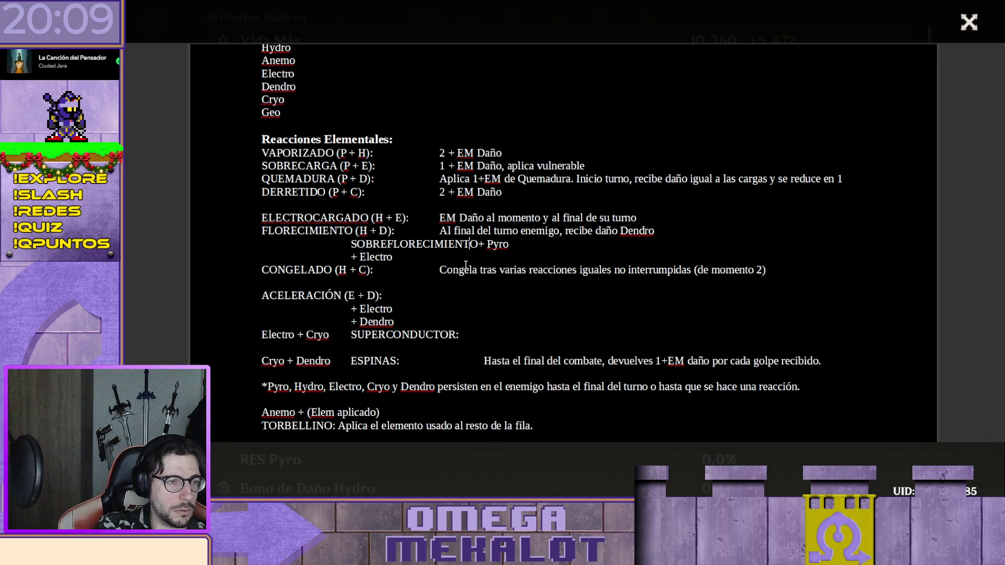
pyautogui.press('Home')
pyautogui.press('BackSpace')
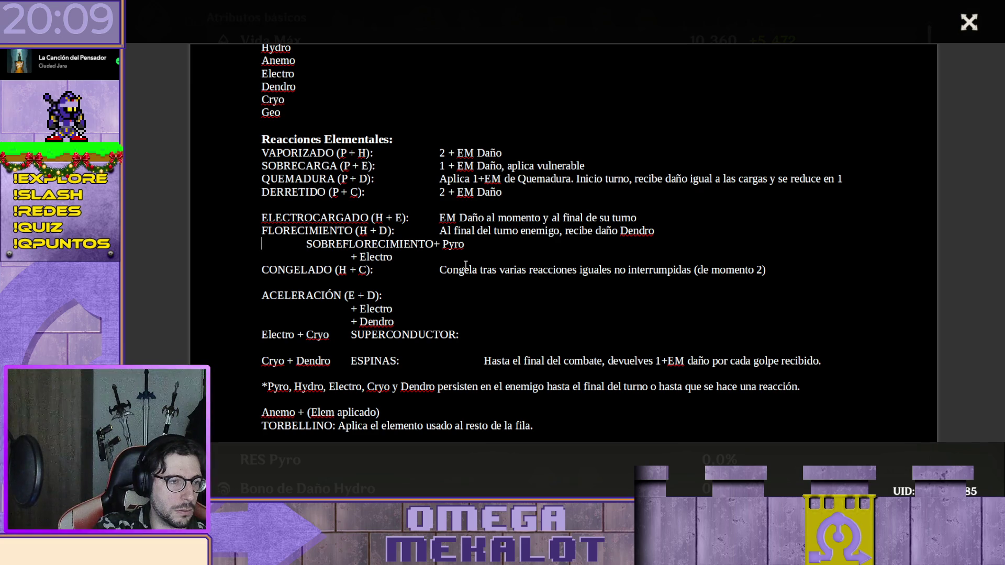
pyautogui.press('Delete')
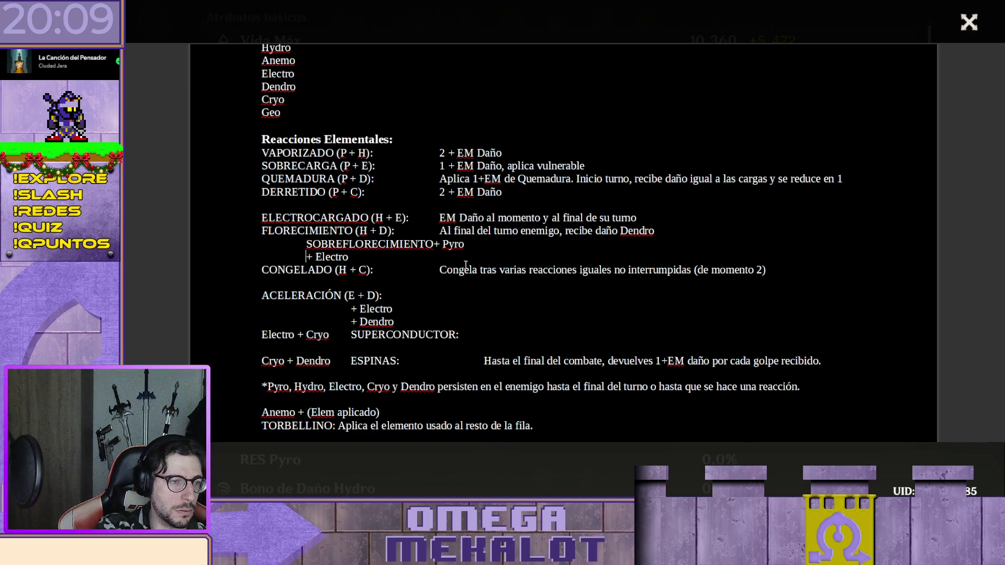
pyautogui.press('End')
pyautogui.press('Left')
pyautogui.press('Left')
pyautogui.press('Left')
pyautogui.press('Left')
pyautogui.press('Left')
pyautogui.press('Left')
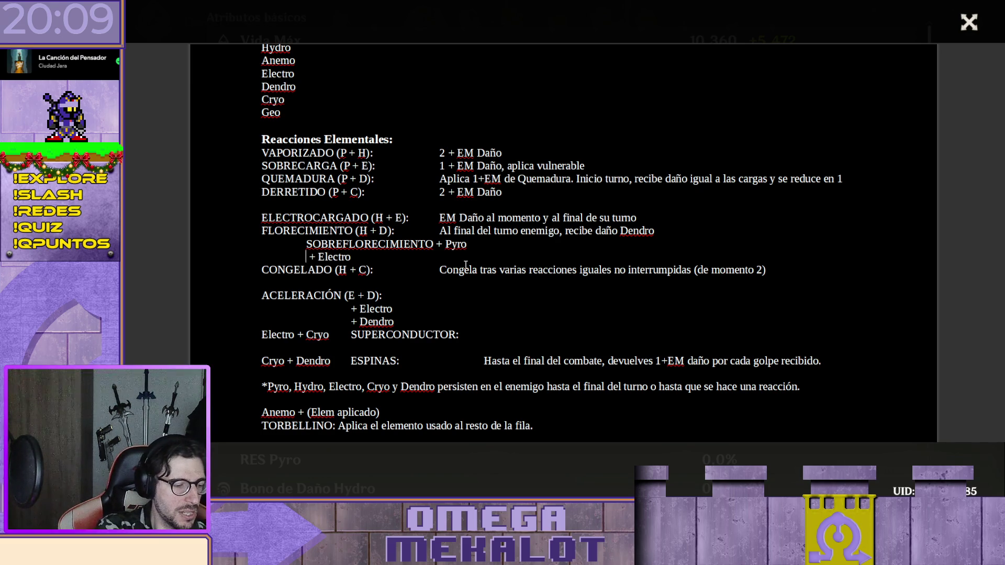
pyautogui.write('CREPITAR')
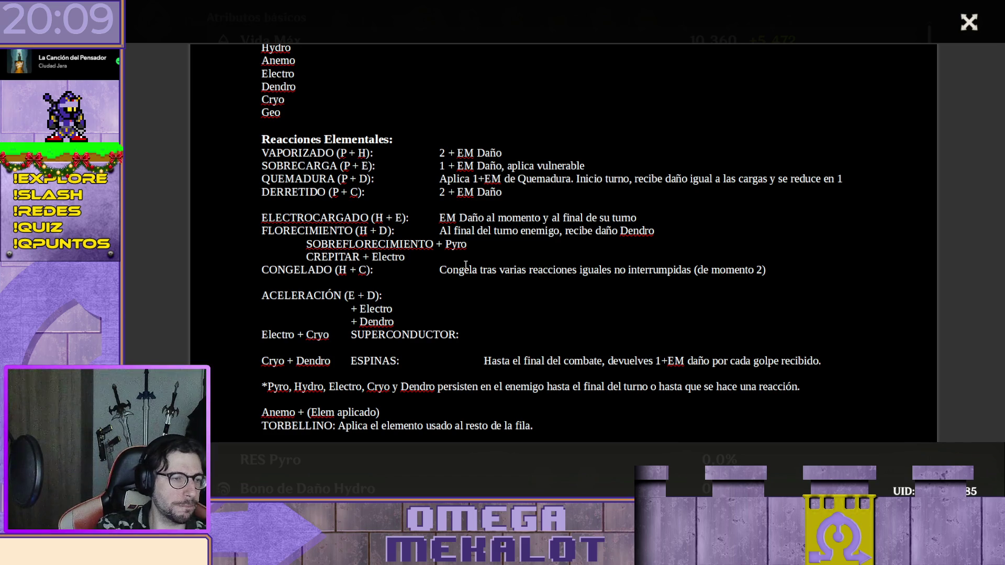
pyautogui.hotkey('shift', 'Home')
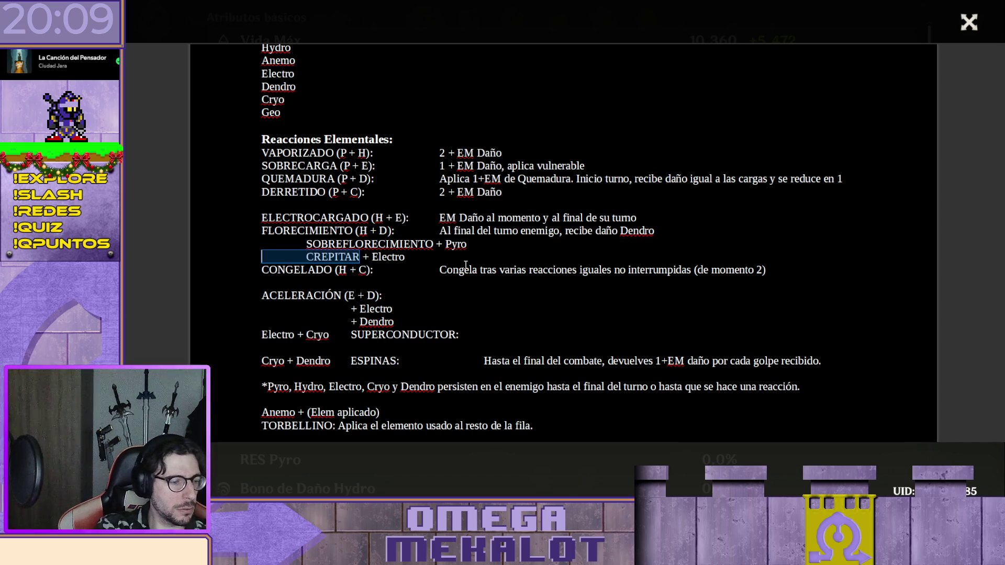
# Swap the sub-row labels so CREPITAR sits on the Pyro line and SOBREFLORECIMIENTO on the Electro line
pyautogui.press('BackSpace')
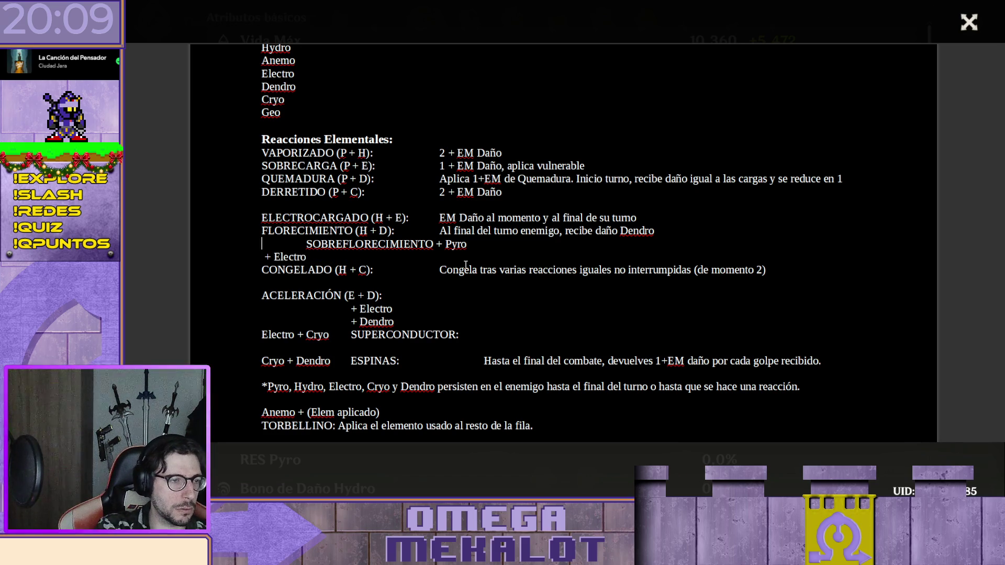
pyautogui.hotkey('ctrl', 'z')
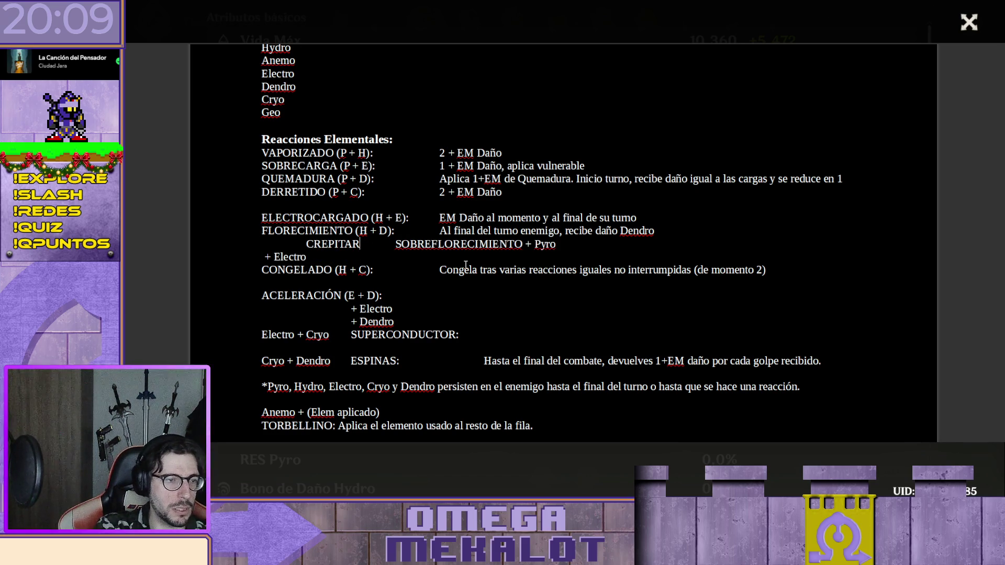
pyautogui.hotkey('shift', 'End')
pyautogui.hotkey('shift', 'Left')
pyautogui.hotkey('shift', 'Left')
pyautogui.hotkey('shift', 'Left')
pyautogui.hotkey('shift', 'Left')
pyautogui.hotkey('shift', 'Left')
pyautogui.hotkey('shift', 'Left')
pyautogui.hotkey('shift', 'Left')
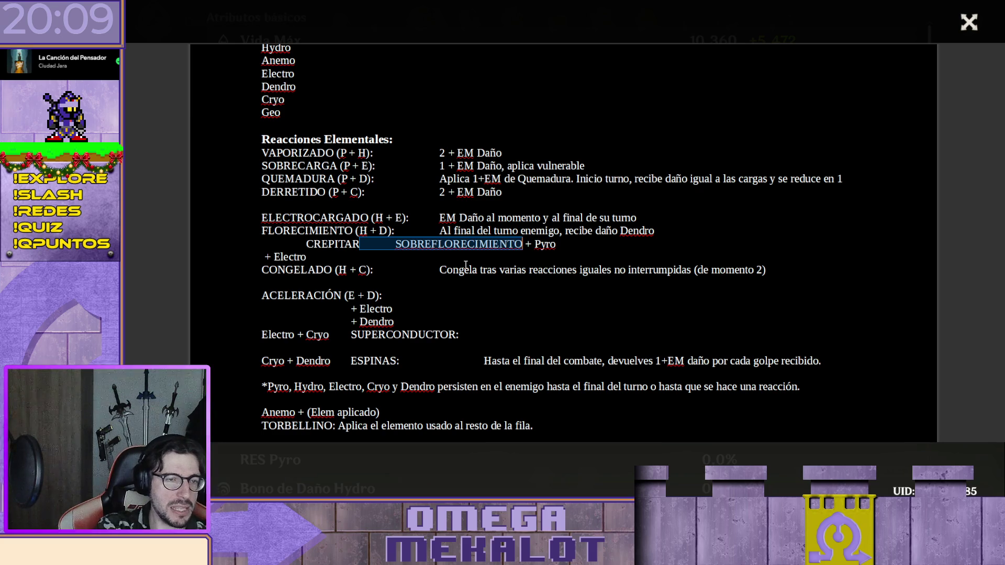
pyautogui.hotkey('ctrl', 'x')
pyautogui.press('Down')
pyautogui.press('Home')
pyautogui.hotkey('ctrl', 'v')
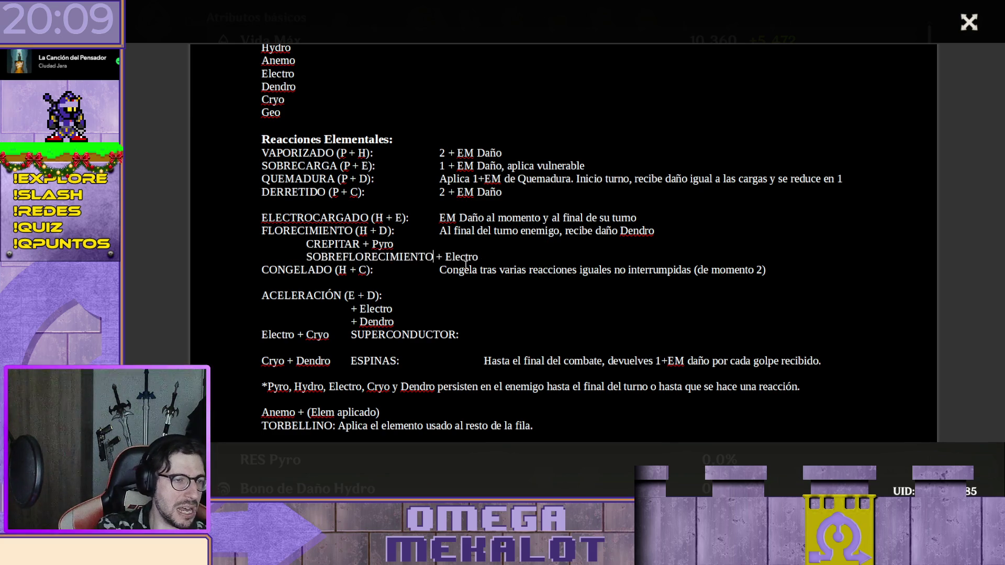
pyautogui.press('Up')
pyautogui.press('Home')
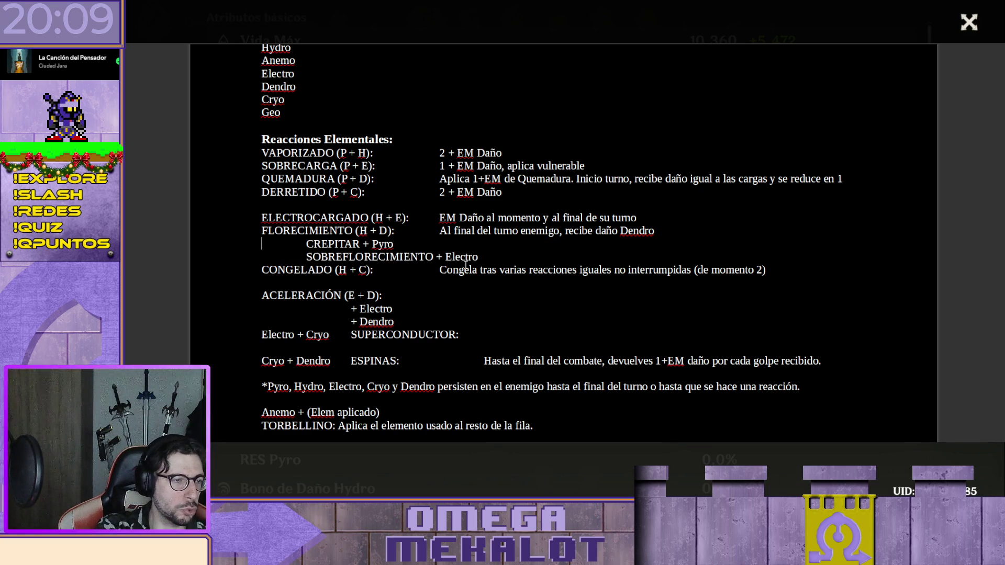
# Shorten the combinations to '(+ P)' for CREPITAR and '(+ E)' for SOBREFLORECIMIENTO
pyautogui.press('Right')
pyautogui.press('Right')
pyautogui.press('Left')
pyautogui.press('Left')
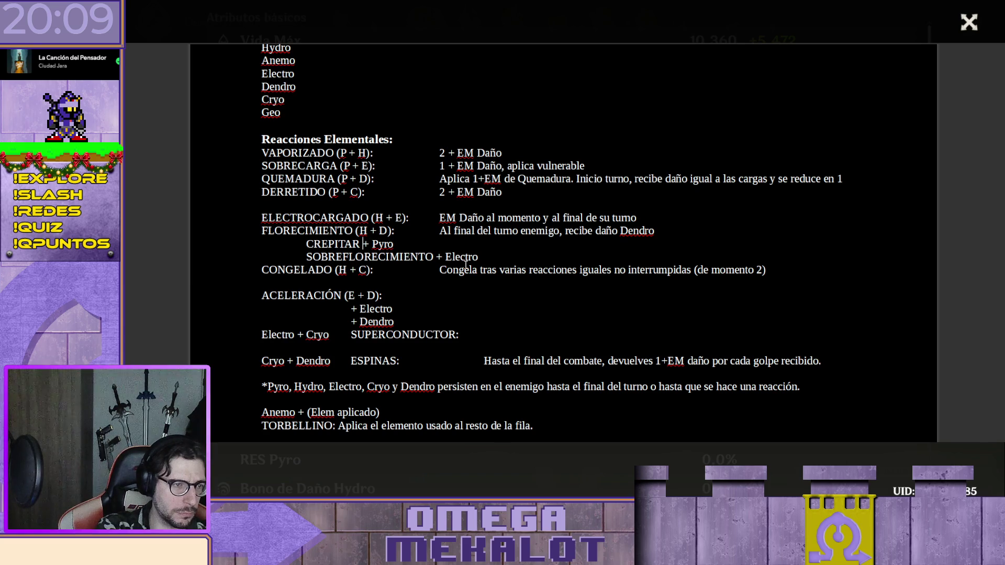
pyautogui.write('(')
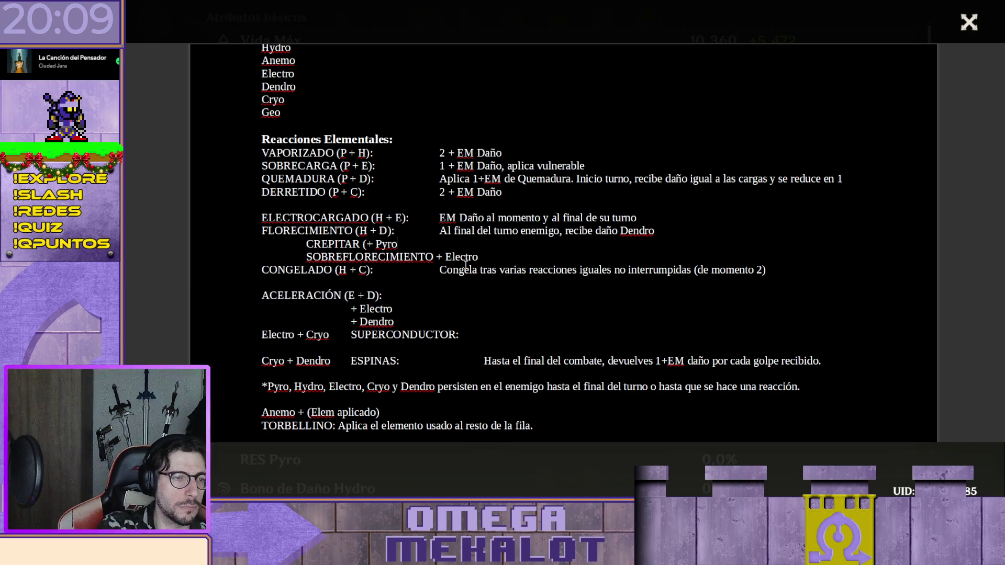
pyautogui.write(')')
pyautogui.press('Down')
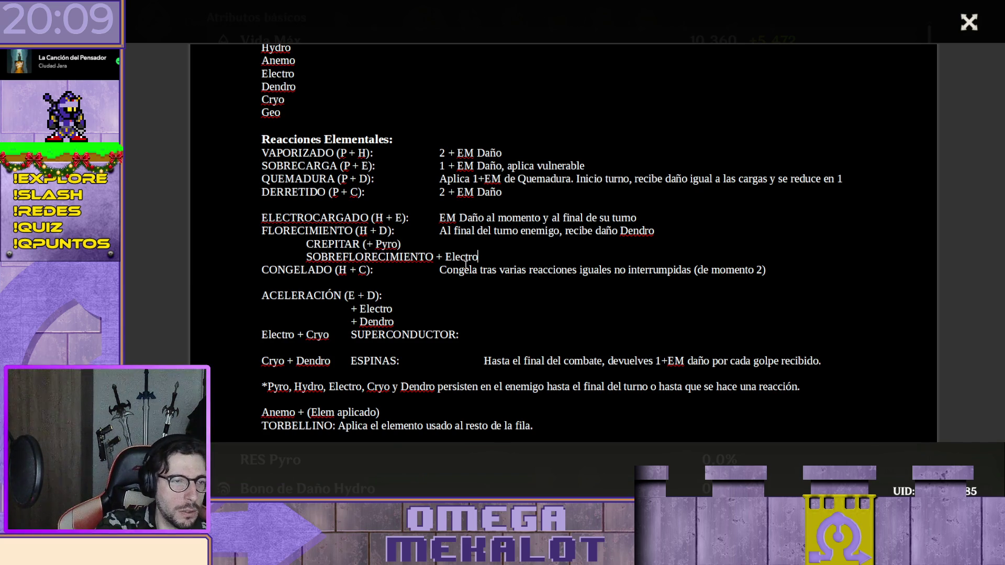
pyautogui.write(')')
pyautogui.press('Left')
pyautogui.press('Left')
pyautogui.press('Left')
pyautogui.press('Left')
pyautogui.press('Left')
pyautogui.write('(')
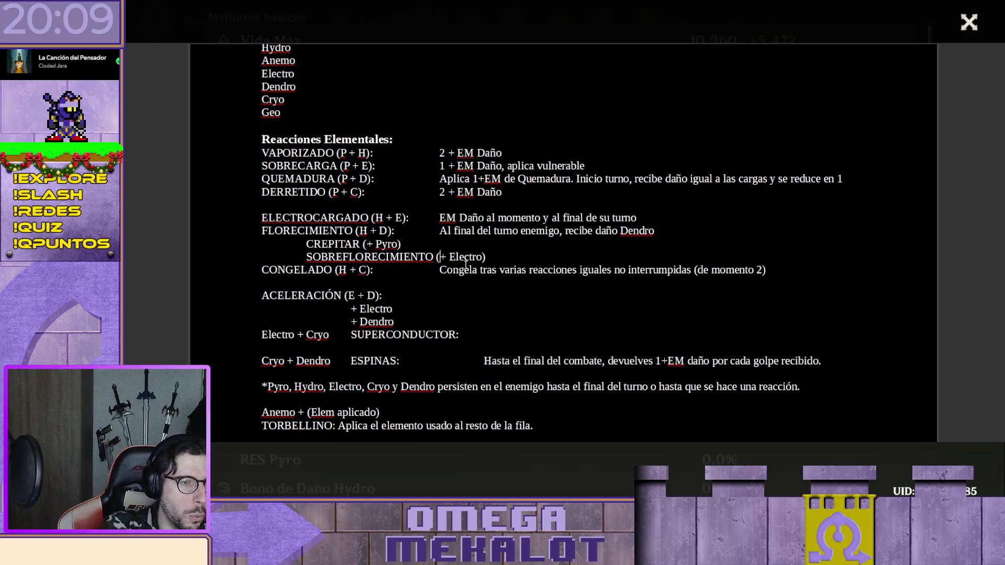
pyautogui.press('Right')
pyautogui.press('Right')
pyautogui.press('Delete')
pyautogui.press('Delete')
pyautogui.press('Delete')
pyautogui.press('Delete')
pyautogui.press('Delete')
pyautogui.press('Delete')
pyautogui.press('Up')
pyautogui.press('Left')
pyautogui.press('BackSpace')
pyautogui.press('BackSpace')
pyautogui.press('BackSpace')
pyautogui.press('BackSpace')
pyautogui.write('p')
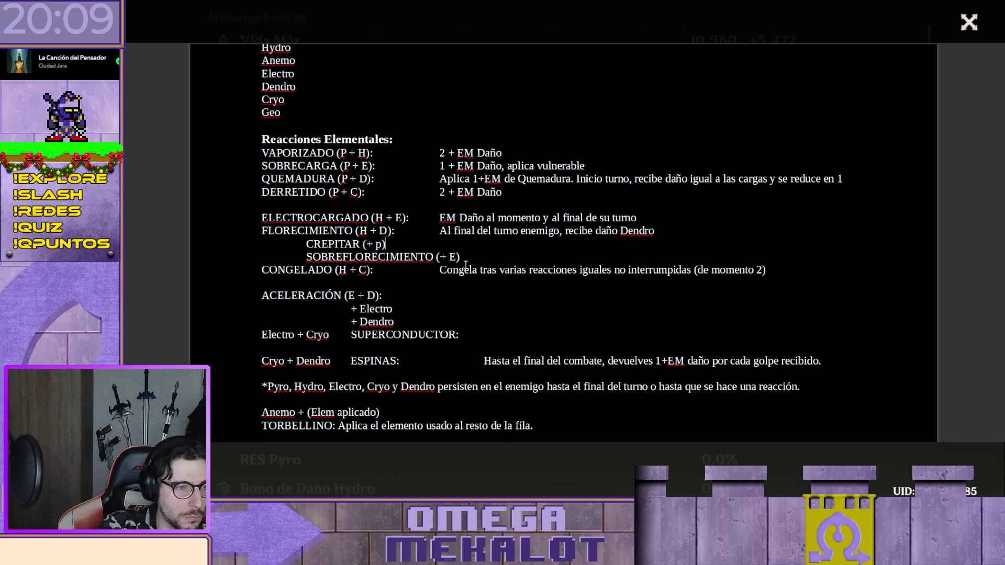
pyautogui.press('BackSpace')
pyautogui.write('P')
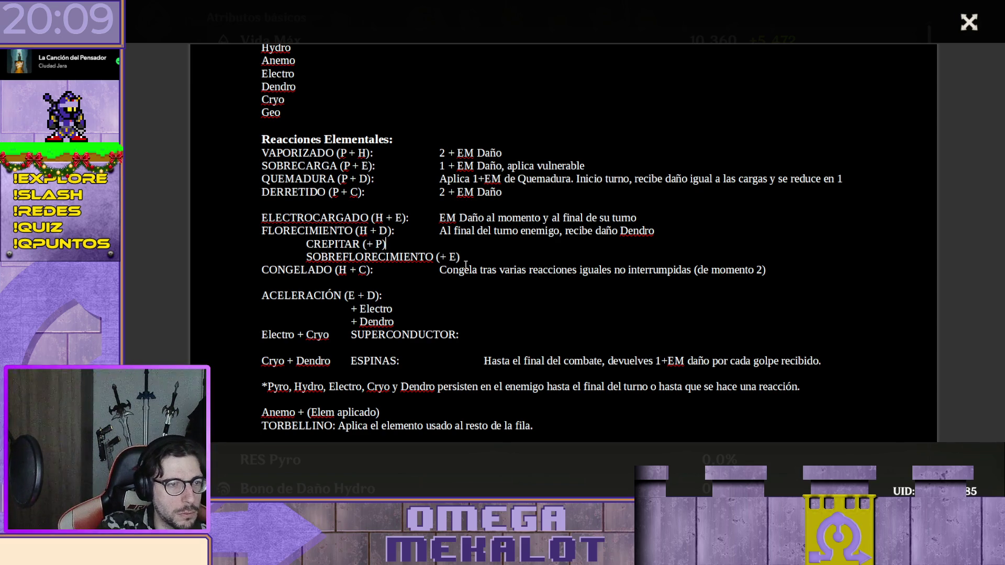
# Finish the 'SOBREFLORECIMIENTO (+ E):' label with its colon and return to CREPITAR's line
pyautogui.press('Down')
pyautogui.press('End')
pyautogui.write(':')
pyautogui.press('BackSpace')
pyautogui.press('Tab')
pyautogui.press('BackSpace')
pyautogui.write(':')
pyautogui.press('Up')
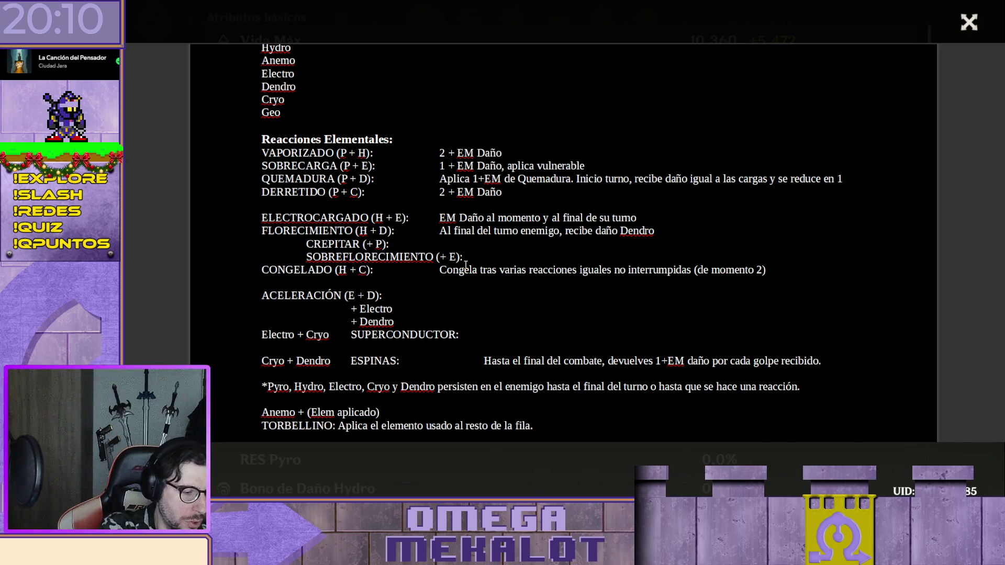
pyautogui.write('3+')
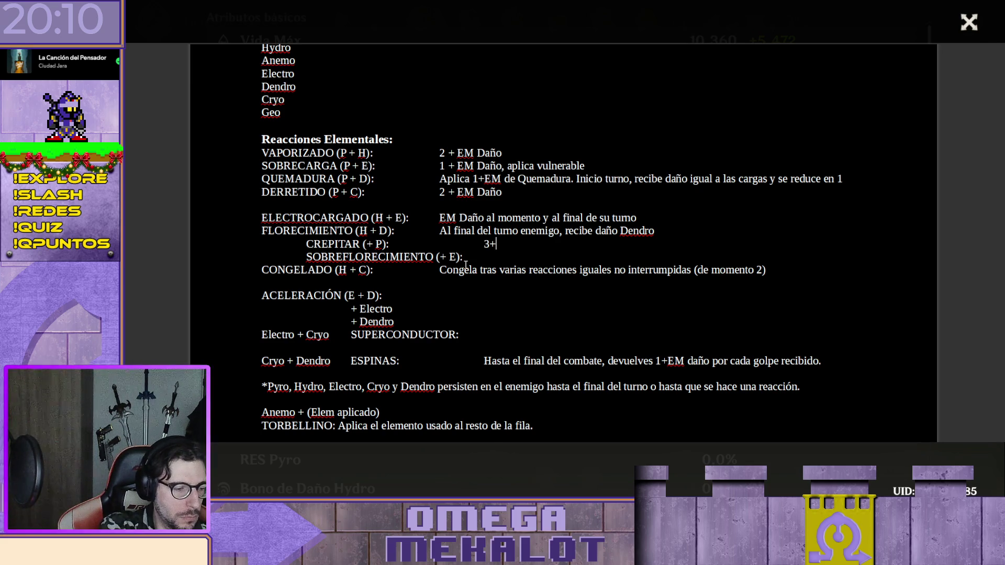
pyautogui.write('EM Daño')
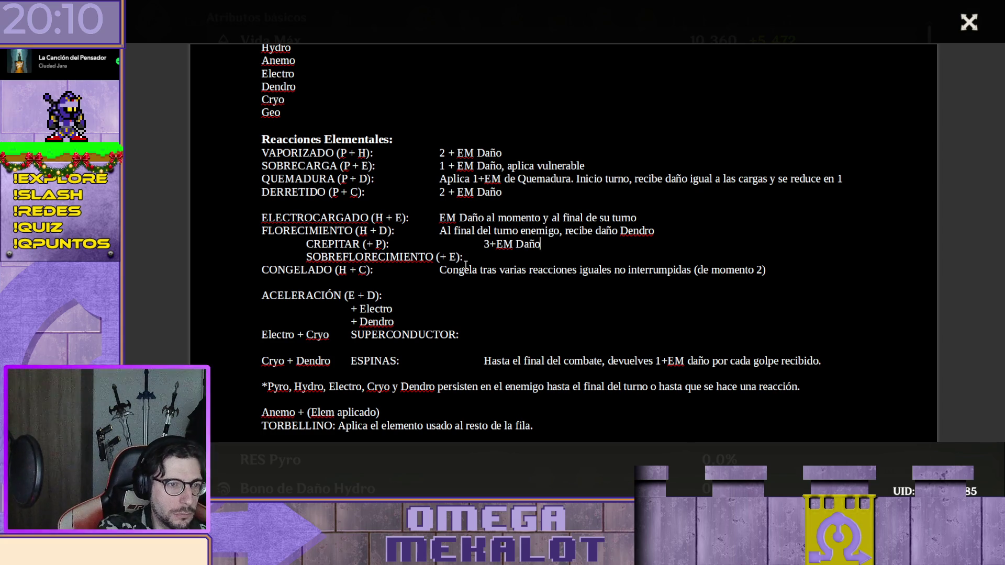
pyautogui.write('.')
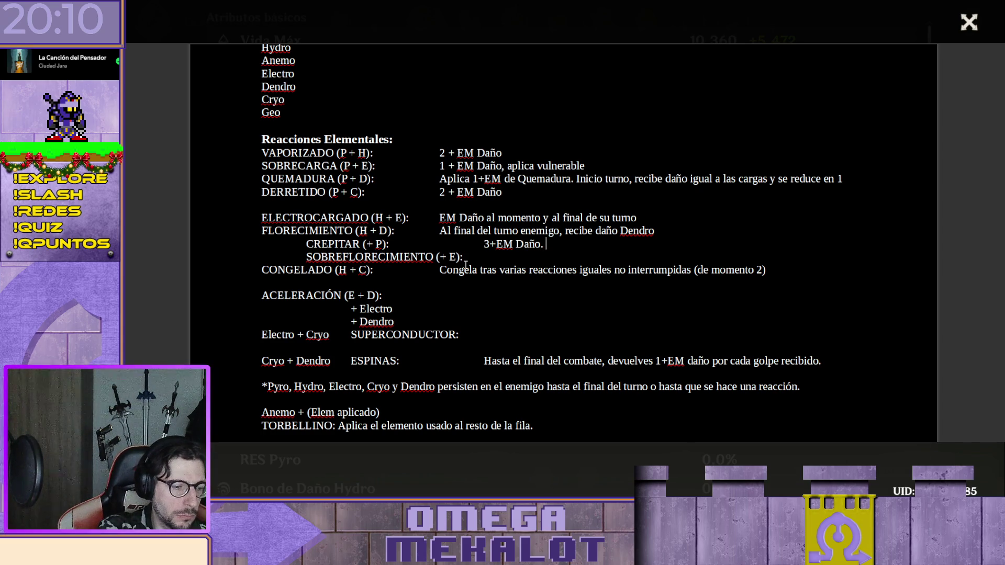
pyautogui.write(' Quien causó la reacción')
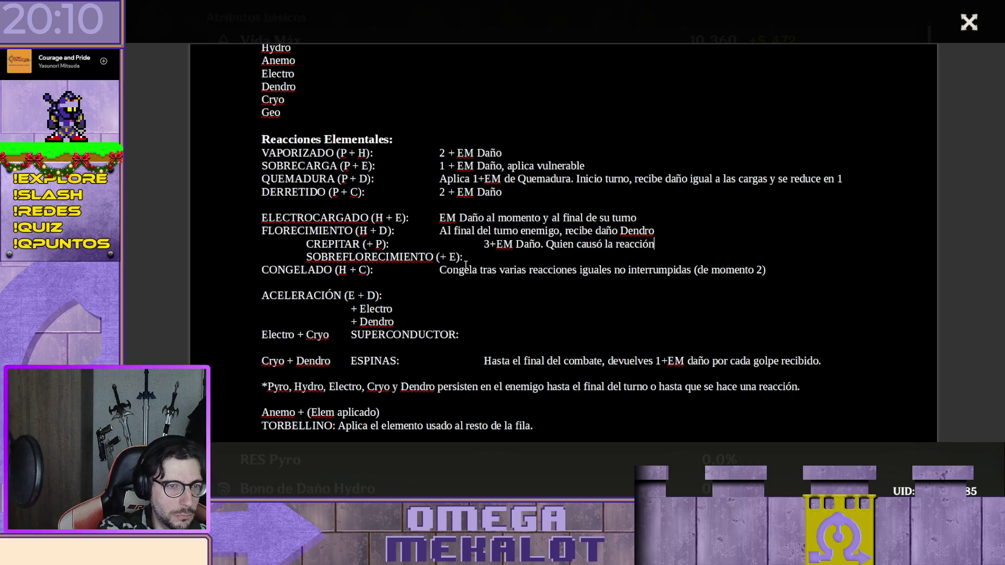
pyautogui.write(' recibe')
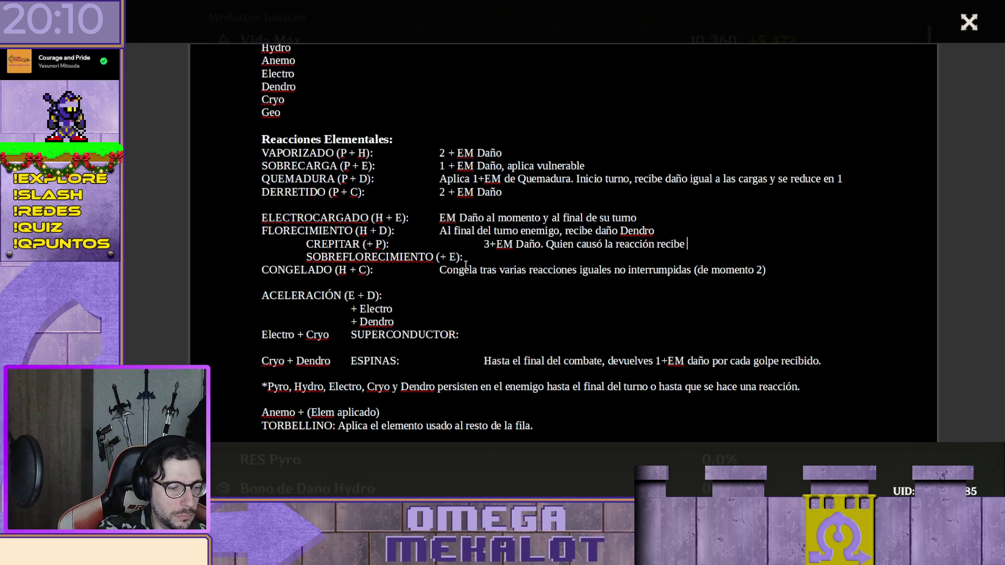
pyautogui.write('2 daño.')
# Move to SOBREFLORECIMIENTO's effect column to begin its '1+EM' effect
pyautogui.press('Down')
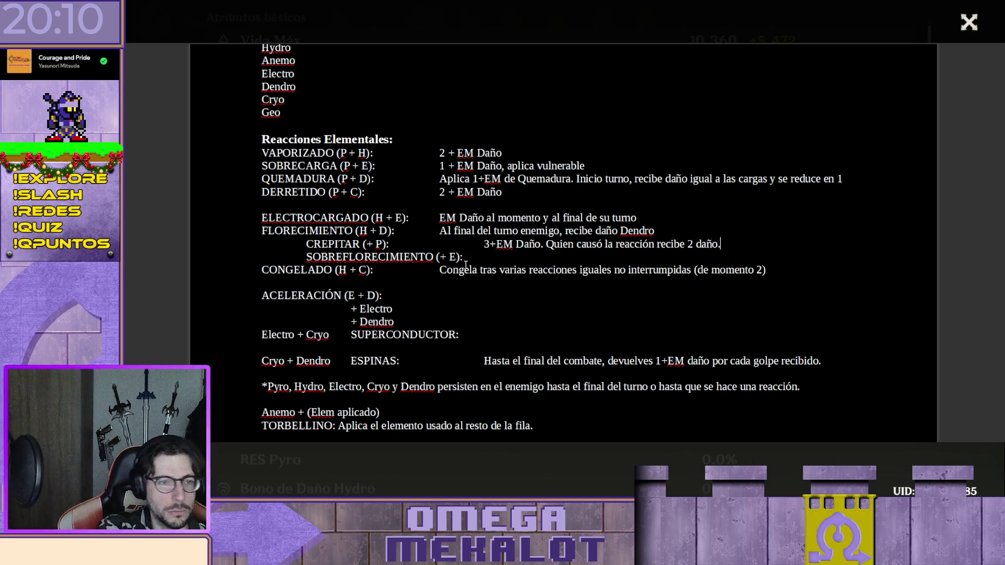
pyautogui.press('Tab')
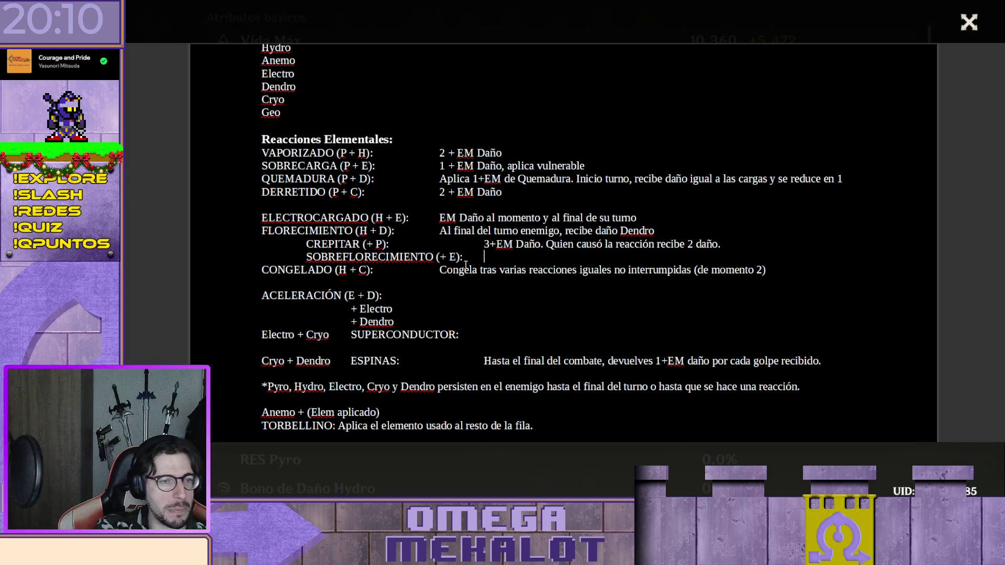
pyautogui.write('1+EM')
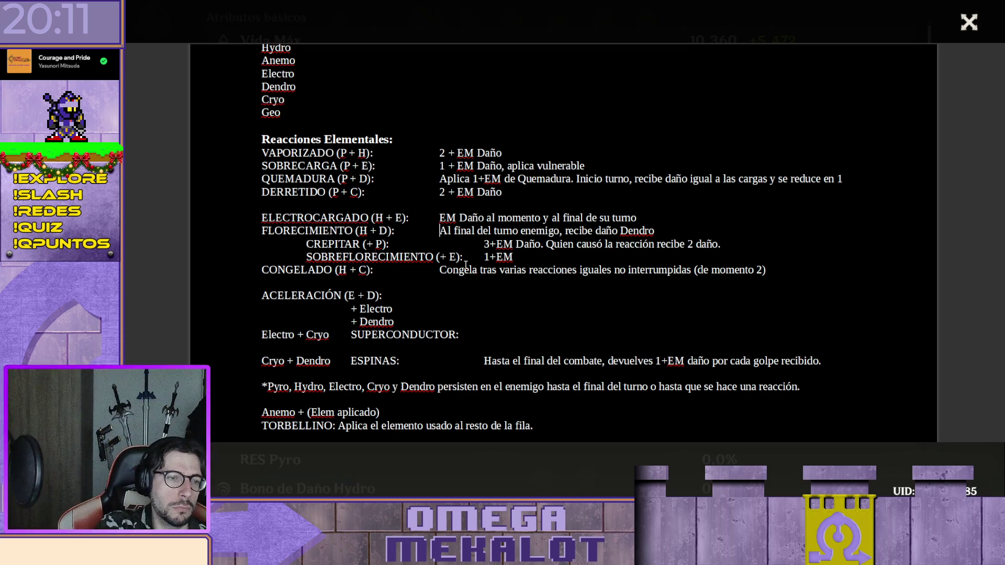
pyautogui.write('EM')
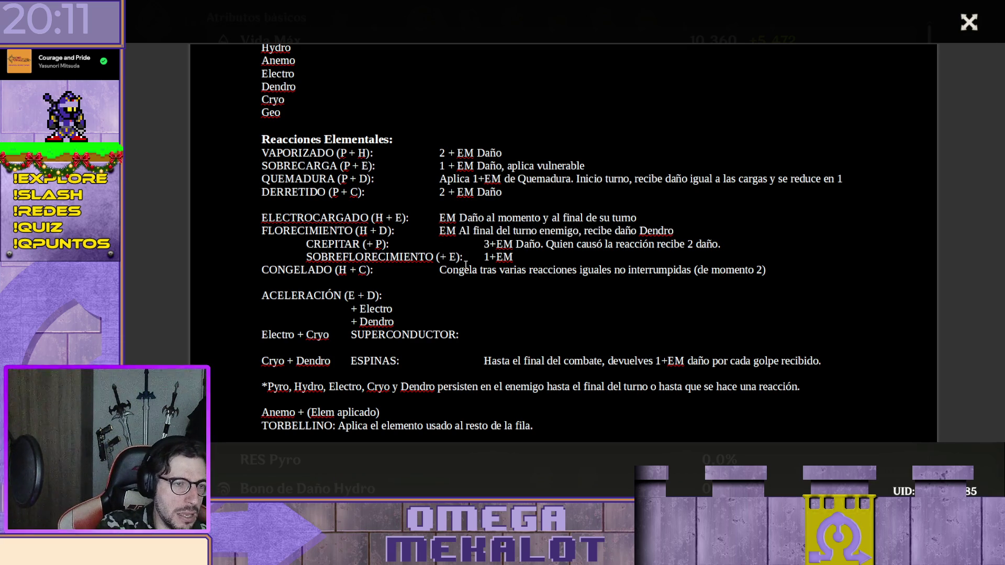
# Reword FLORECIMIENTO's effect to 'EM Daño Al final del turno enemigo', deleting ', recibe daño Dendro'
pyautogui.press('BackSpace')
pyautogui.press('BackSpace')
pyautogui.press('BackSpace')
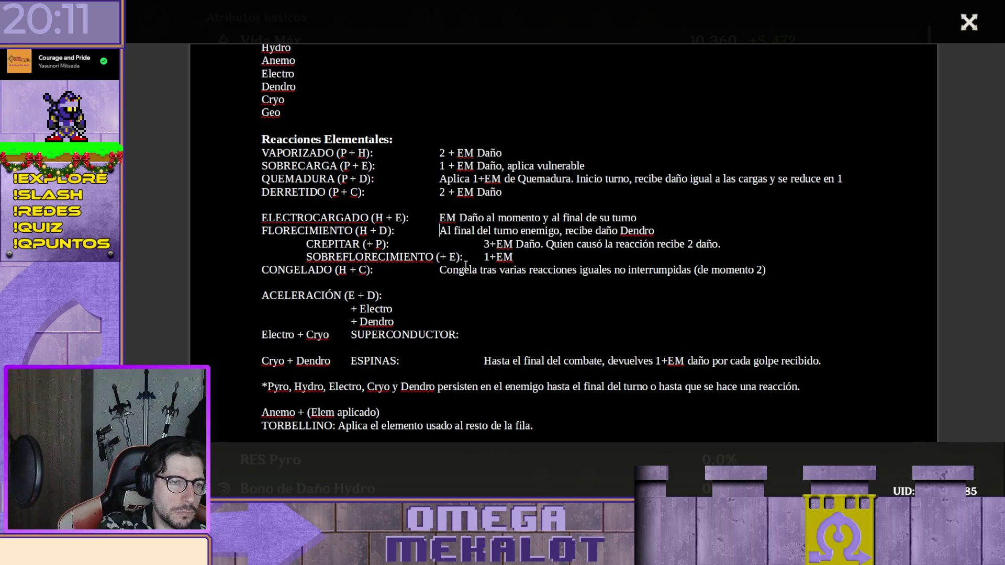
pyautogui.press('End')
pyautogui.hotkey('ctrl', 'Left')
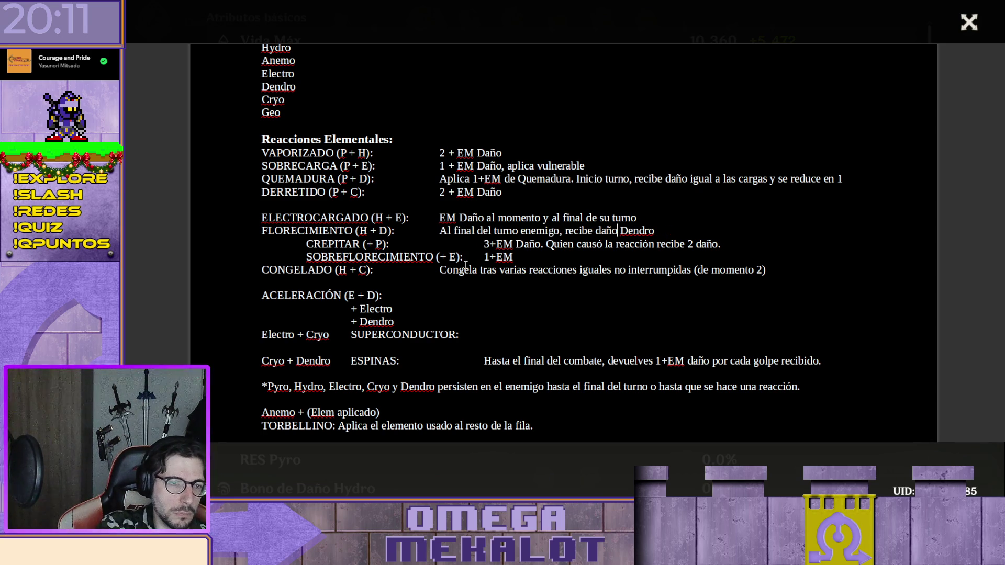
pyautogui.press('Left')
pyautogui.press('Left')
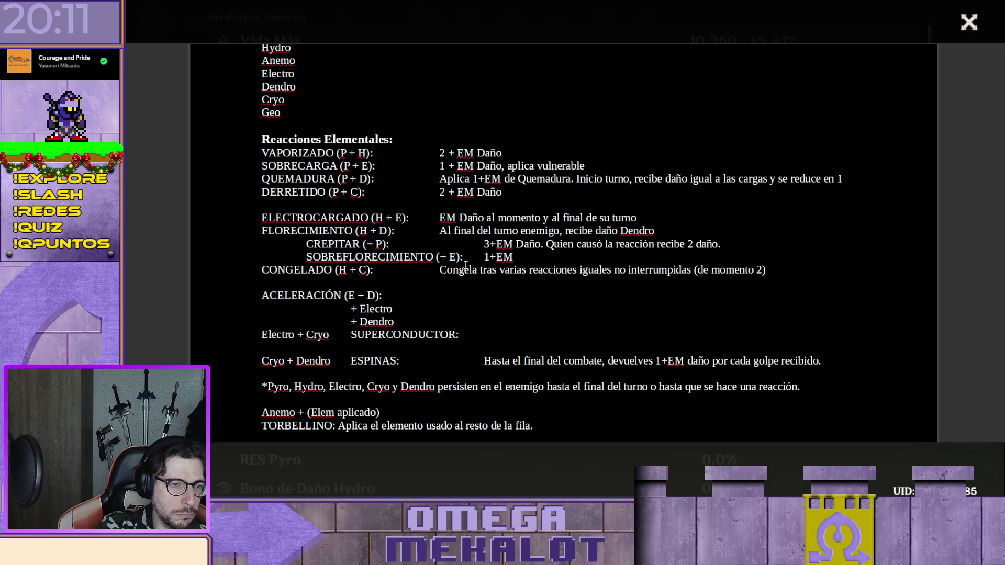
pyautogui.hotkey('ctrl', 'Left')
pyautogui.hotkey('ctrl', 'Left')
pyautogui.hotkey('ctrl', 'Left')
pyautogui.write('EM Daño')
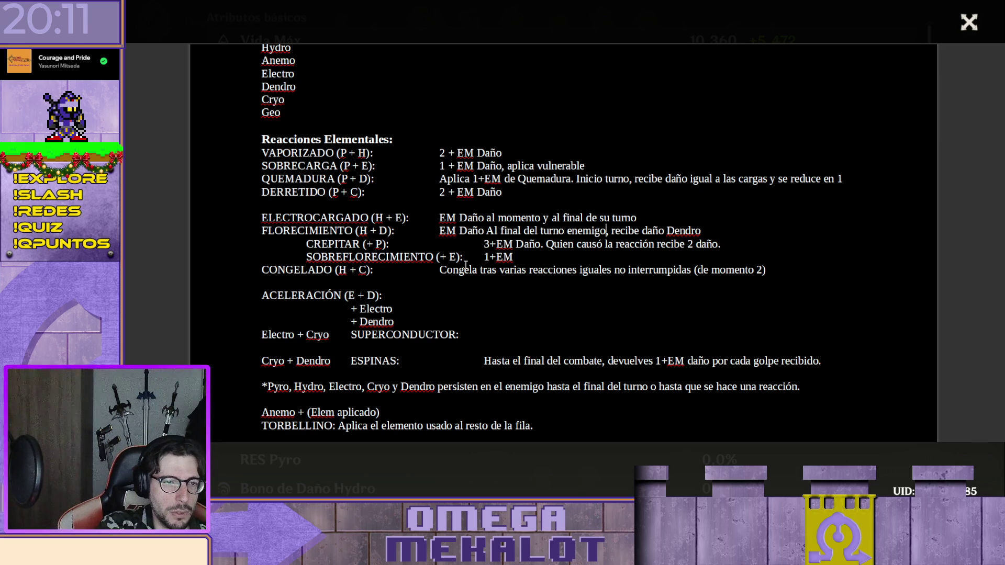
pyautogui.hotkey('shift', 'End')
pyautogui.press('Delete')
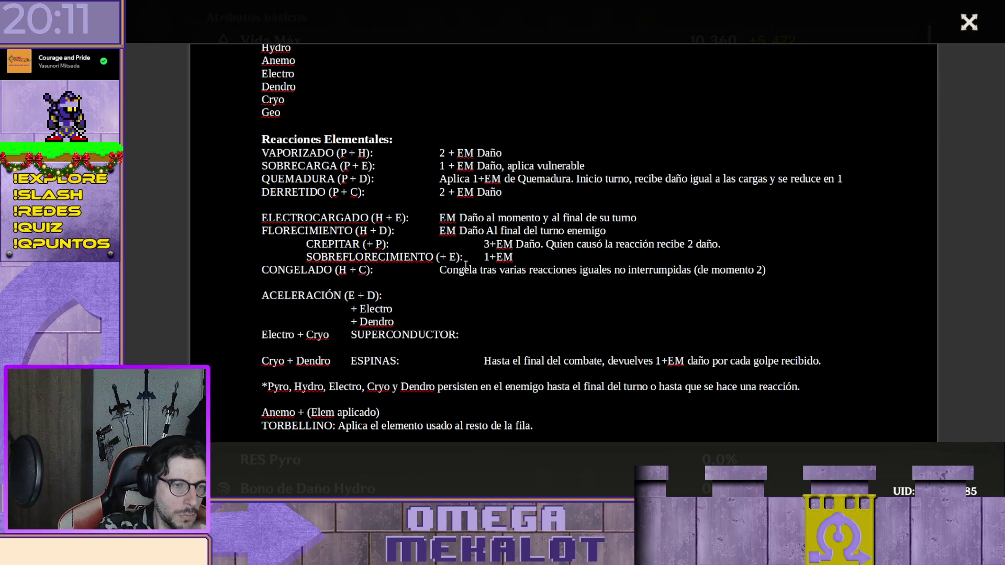
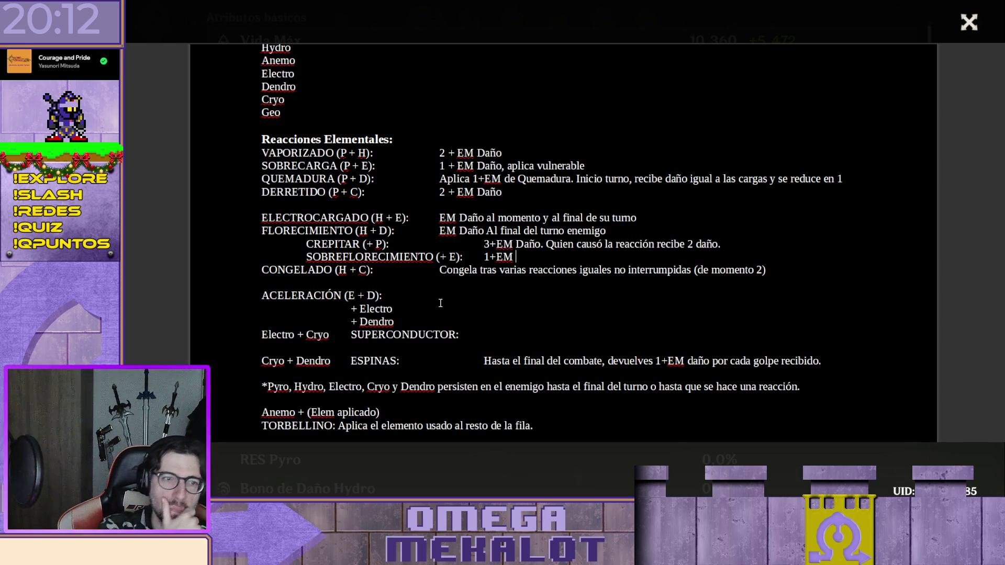
pyautogui.write('. Si')
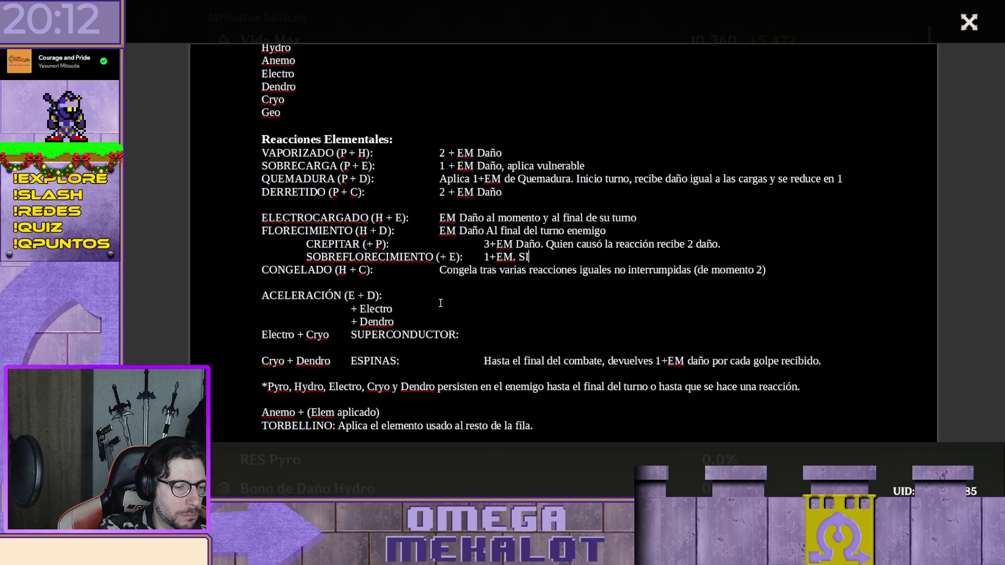
# Add '(Si la reacción es con X cargas hacer que se añada daño)' to SOBREFLORECIMIENTO and begin ACELERACIÓN with 'EM daño'
pyautogui.press('BackSpace')
pyautogui.press('BackSpace')
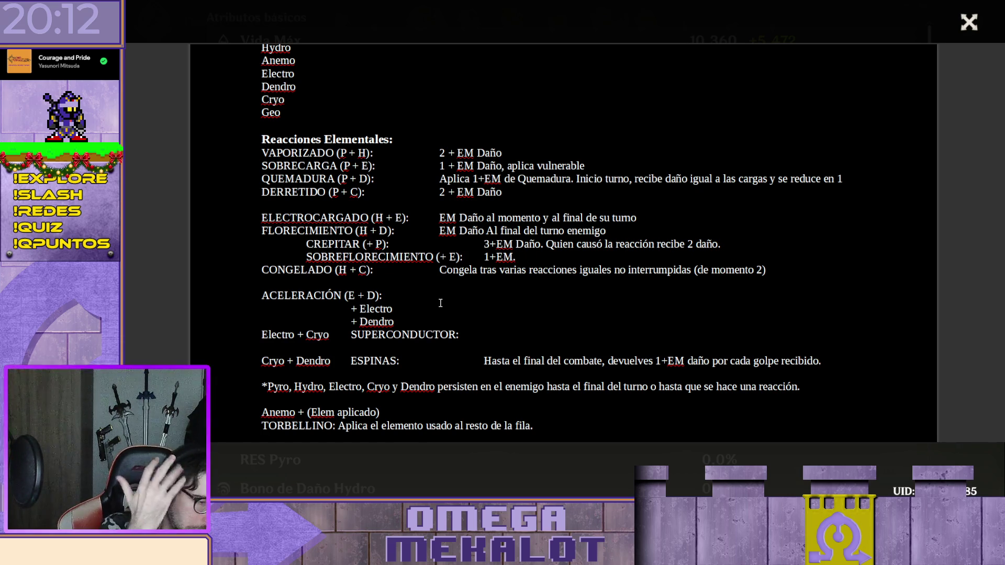
pyautogui.write('(+ E):\t1+EM. (Si la reacción es ')
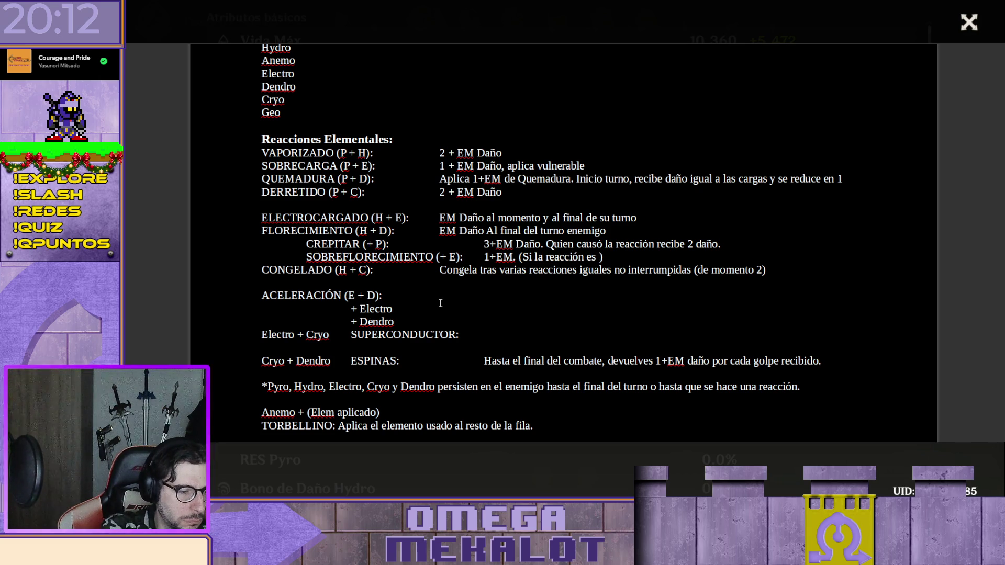
pyautogui.write('con X cargas')
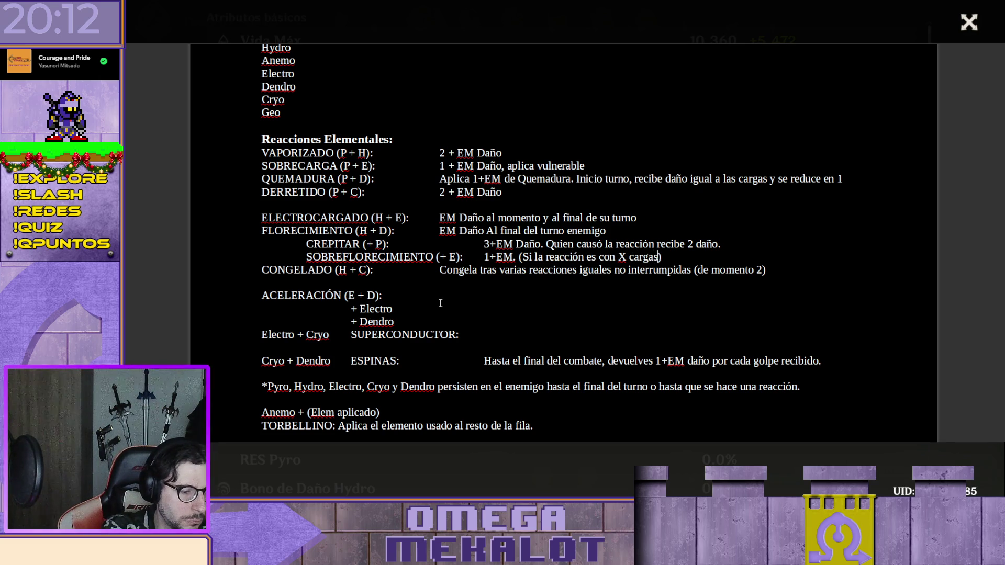
pyautogui.write(' hacer que se añada daño')
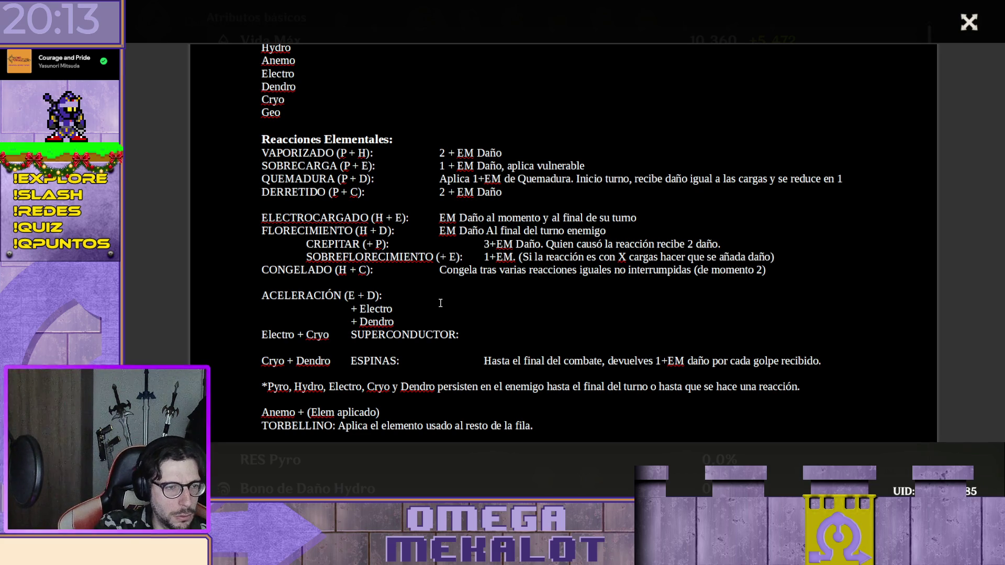
pyautogui.click(440, 303)
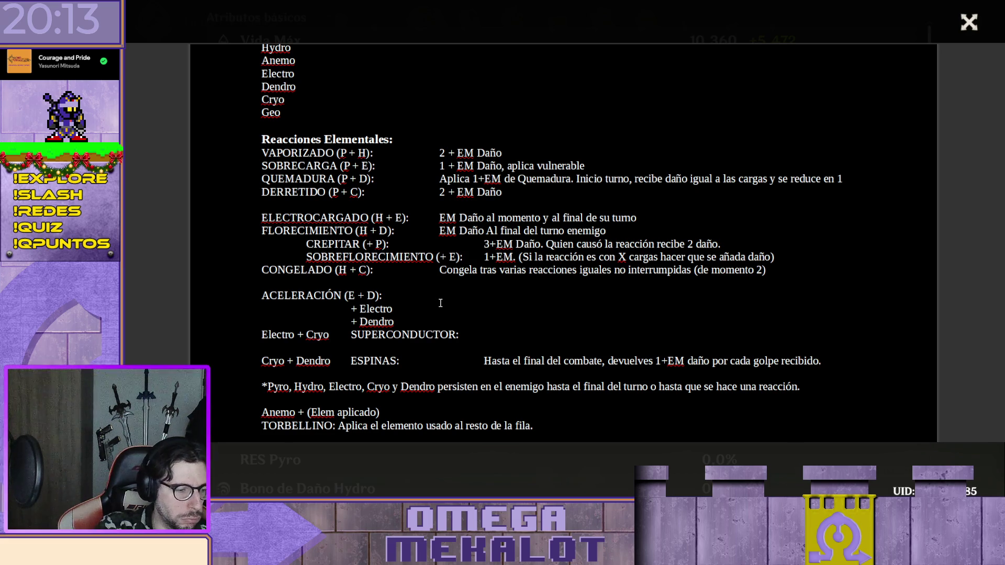
pyautogui.write('EM daño')
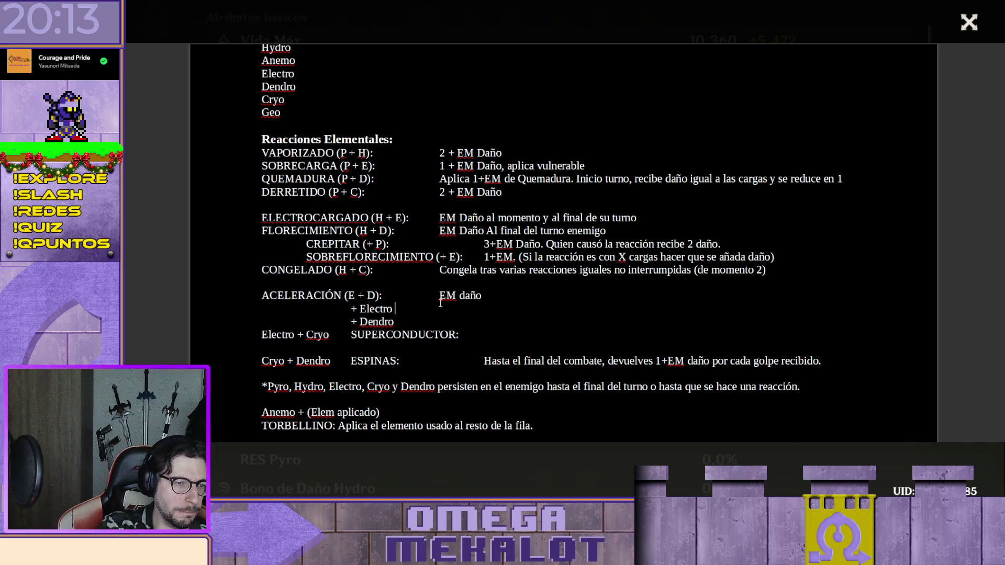
# Finish ACELERACIÓN with the Acelerado state note, write INTENSIFICACIÓN and outdent both sub-lines
pyautogui.press('Left')
pyautogui.press('Left')
pyautogui.press('Left')
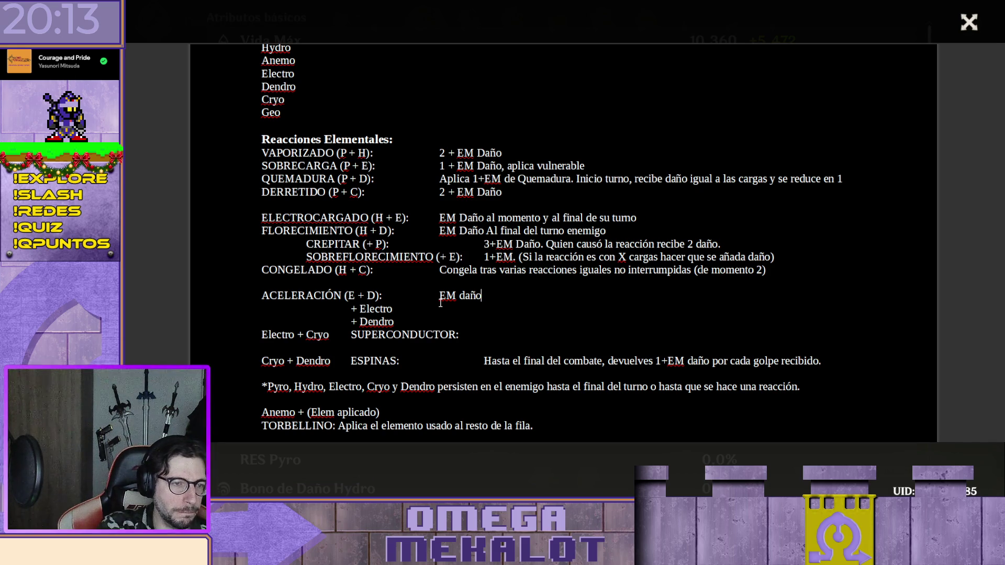
pyautogui.write('. ')
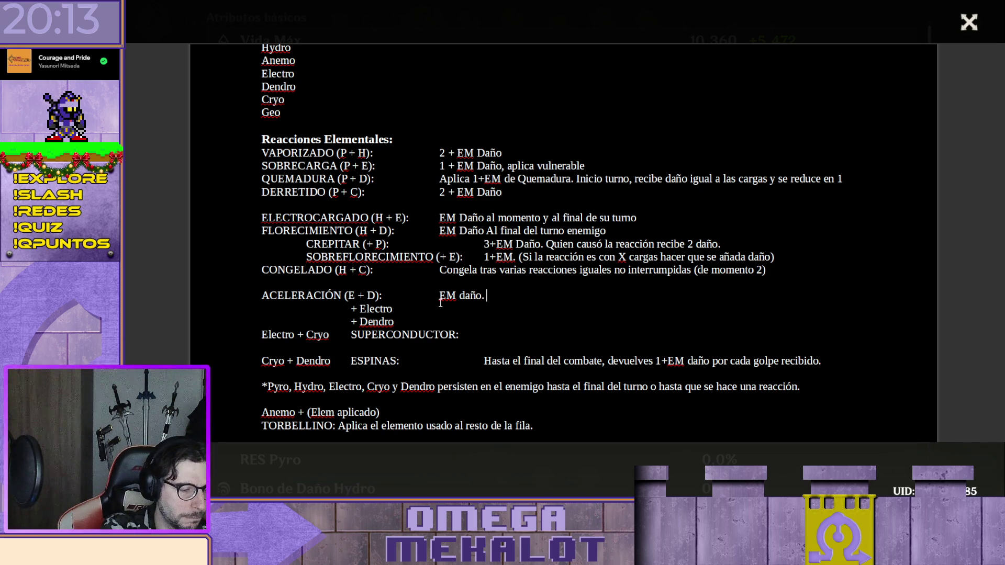
pyautogui.write('Entra en estado Acelerado')
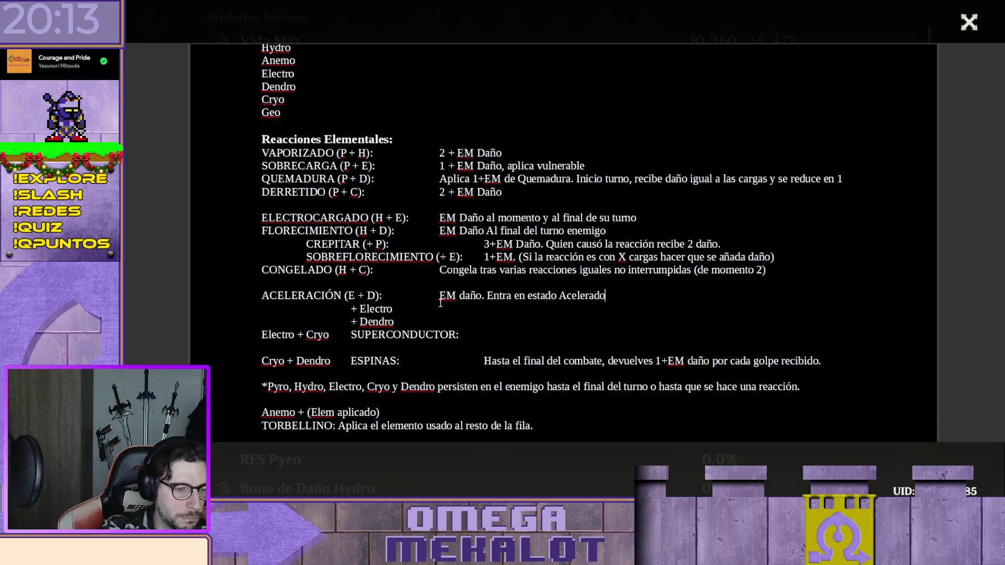
pyautogui.write('.')
pyautogui.press('Down')
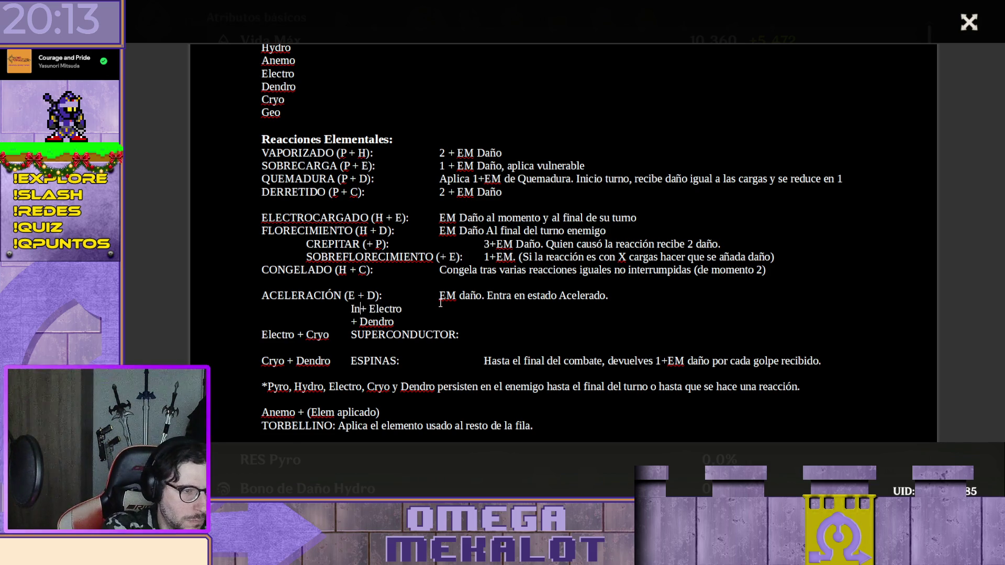
pyautogui.write('INSTE')
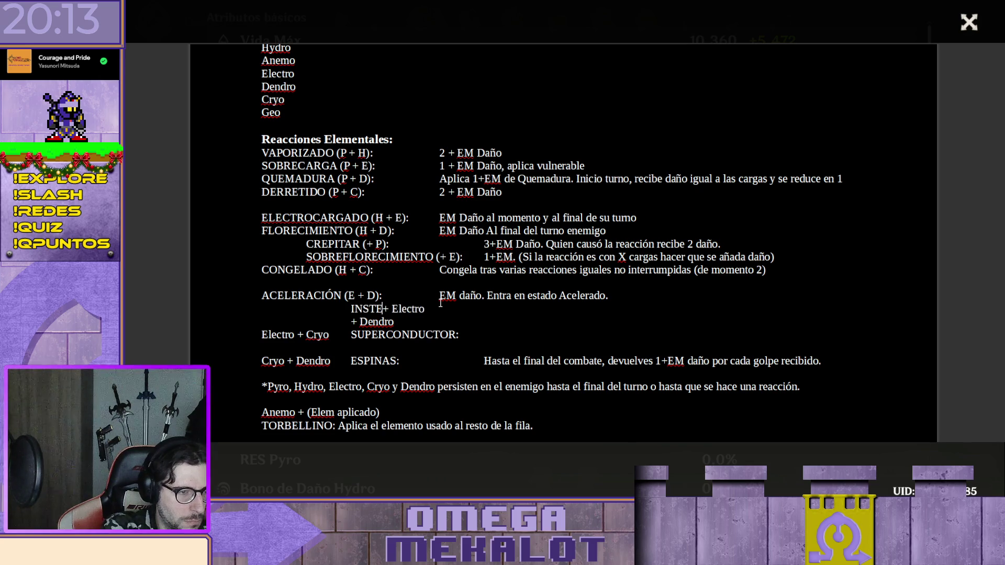
pyautogui.press('BackSpace')
pyautogui.press('BackSpace')
pyautogui.press('BackSpace')
pyautogui.write('TENSIFICACI')
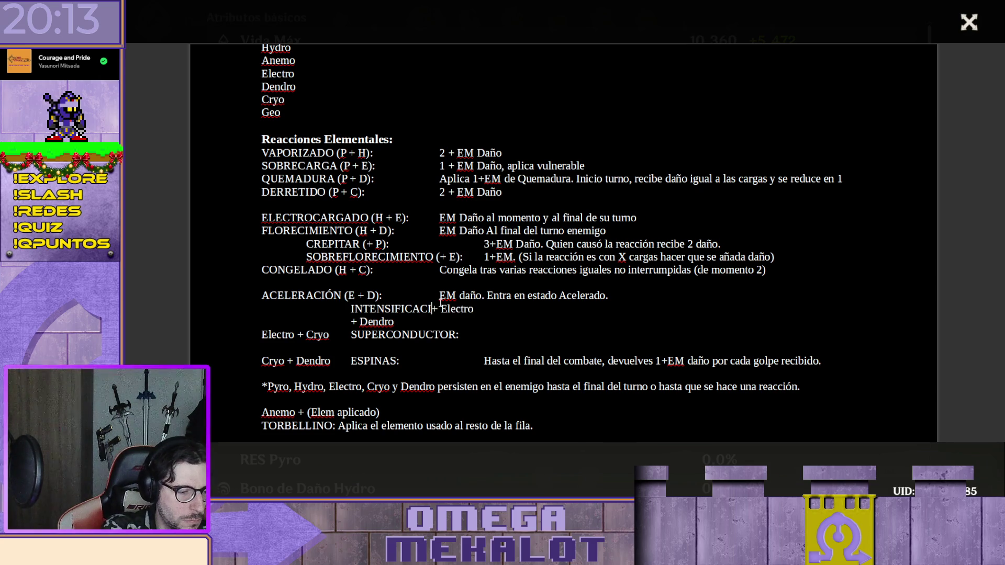
pyautogui.write('ÓN:')
pyautogui.press('Delete')
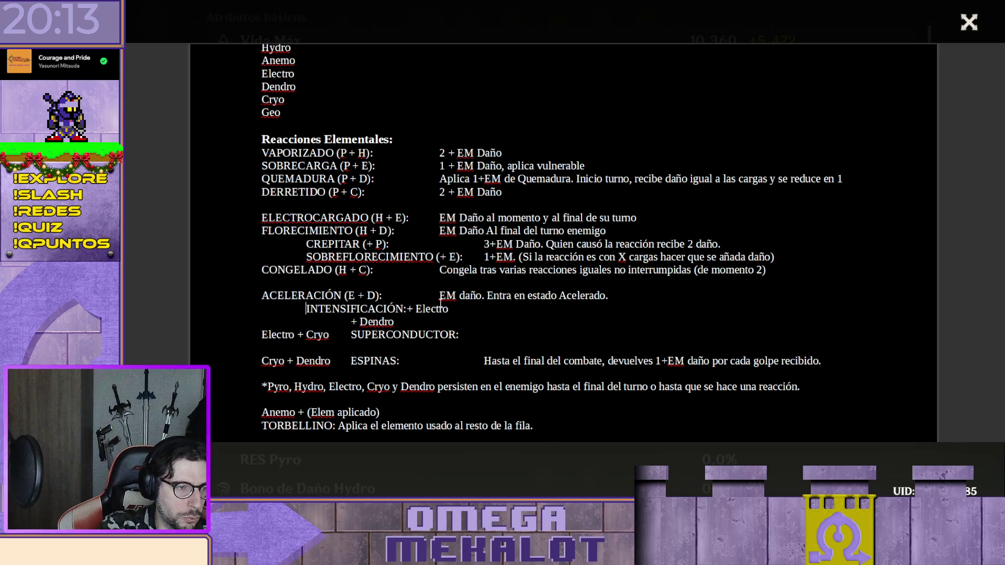
pyautogui.press('Down')
pyautogui.press('Delete')
pyautogui.write('PROPAGACI')
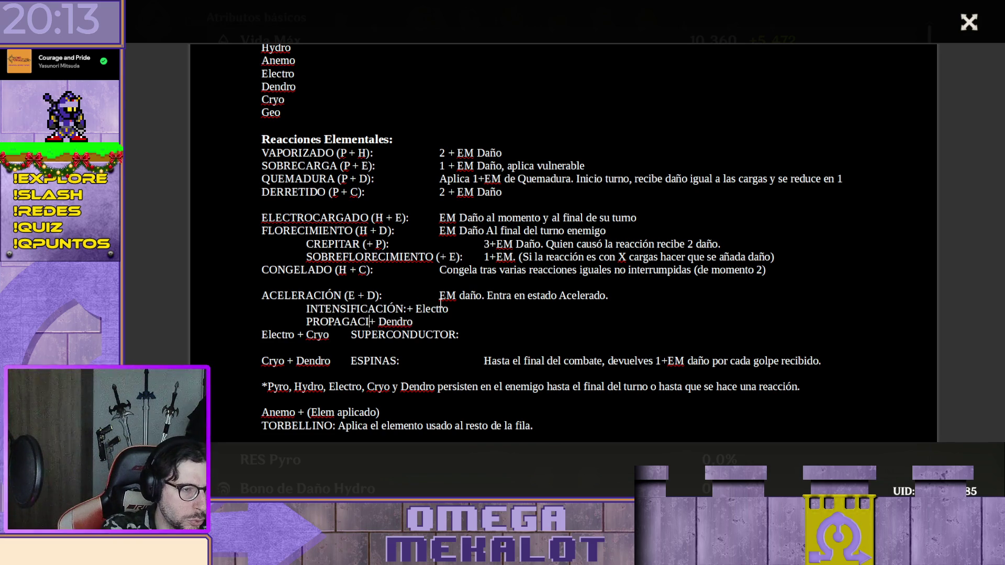
pyautogui.write('ÓN')
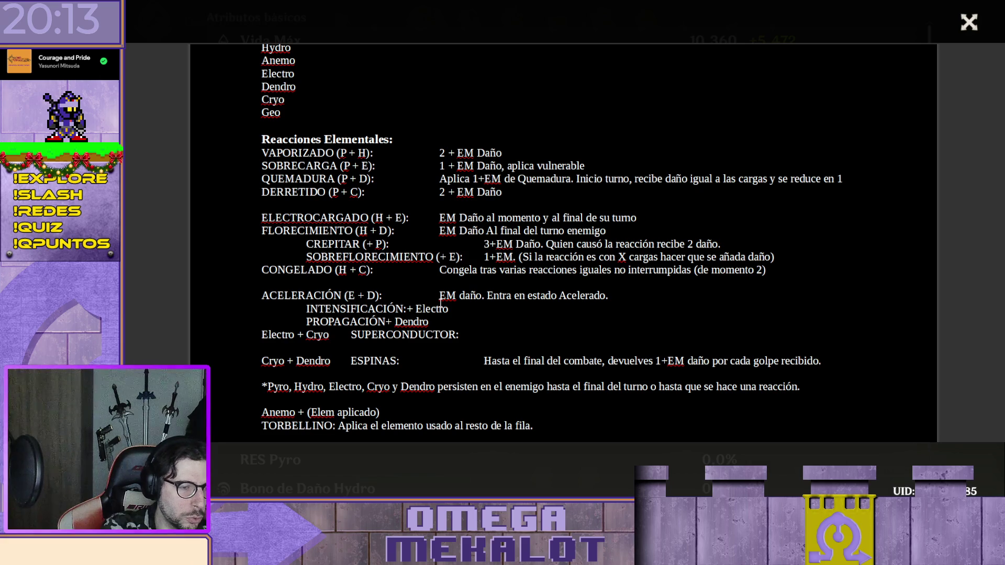
pyautogui.write(':')
# Turn the sub-lines into 'INTENSIFICACIÓN (+ E)' and 'PROPAGACIÓN (+ D)', dropping colons and full element names
pyautogui.press('BackSpace')
pyautogui.press('Up')
pyautogui.press('Right')
pyautogui.press('BackSpace')
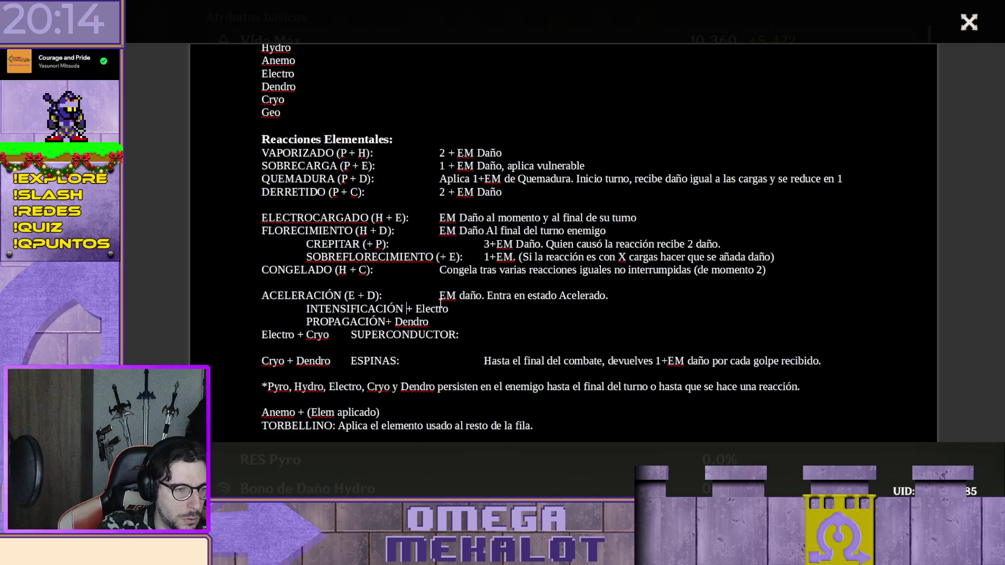
pyautogui.write('(')
pyautogui.press('End')
pyautogui.press('BackSpace')
pyautogui.press('BackSpace')
pyautogui.press('BackSpace')
pyautogui.press('BackSpace')
pyautogui.press('BackSpace')
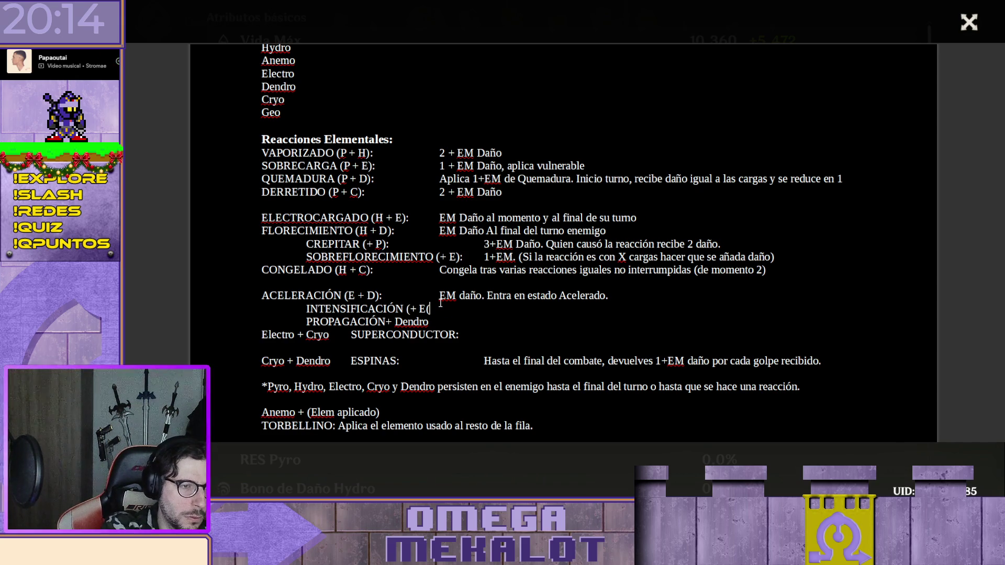
pyautogui.write(')')
pyautogui.press('Down')
pyautogui.press('BackSpace')
pyautogui.press('BackSpace')
pyautogui.press('BackSpace')
pyautogui.press('BackSpace')
pyautogui.press('BackSpace')
pyautogui.write(')')
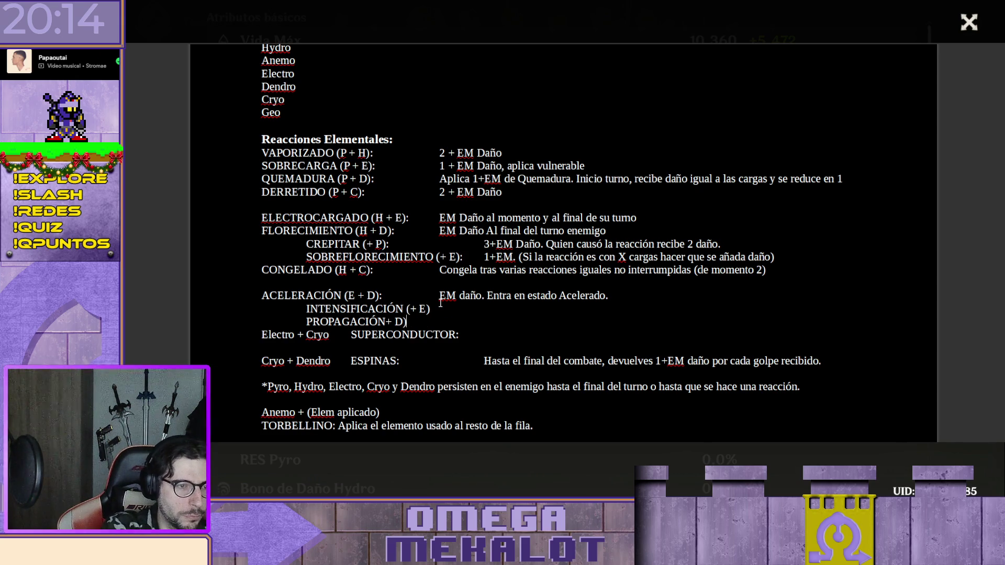
pyautogui.write(' (')
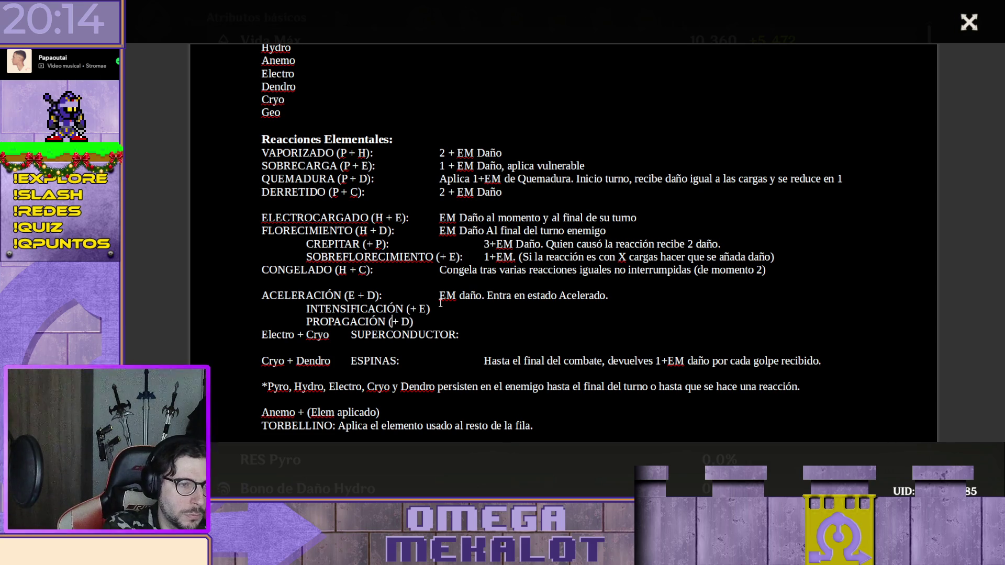
# Space the PROPAGACIÓN line over to the description column and return to INTENSIFICACIÓN
pyautogui.press('End')
pyautogui.write(':')
pyautogui.press('Tab')
pyautogui.press('Tab')
pyautogui.press('Up')
pyautogui.press('Tab')
pyautogui.press('Tab')
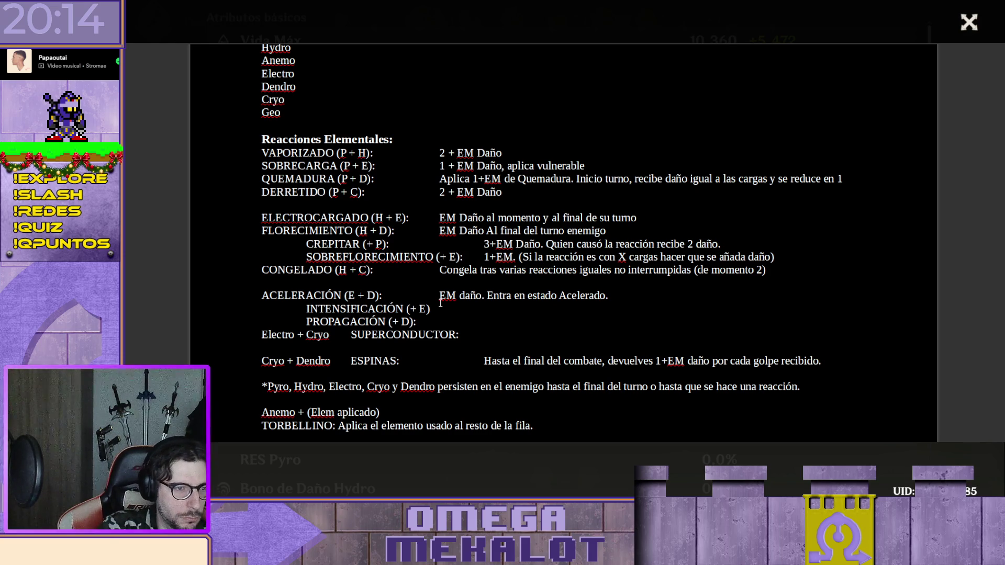
pyautogui.write(' EM')
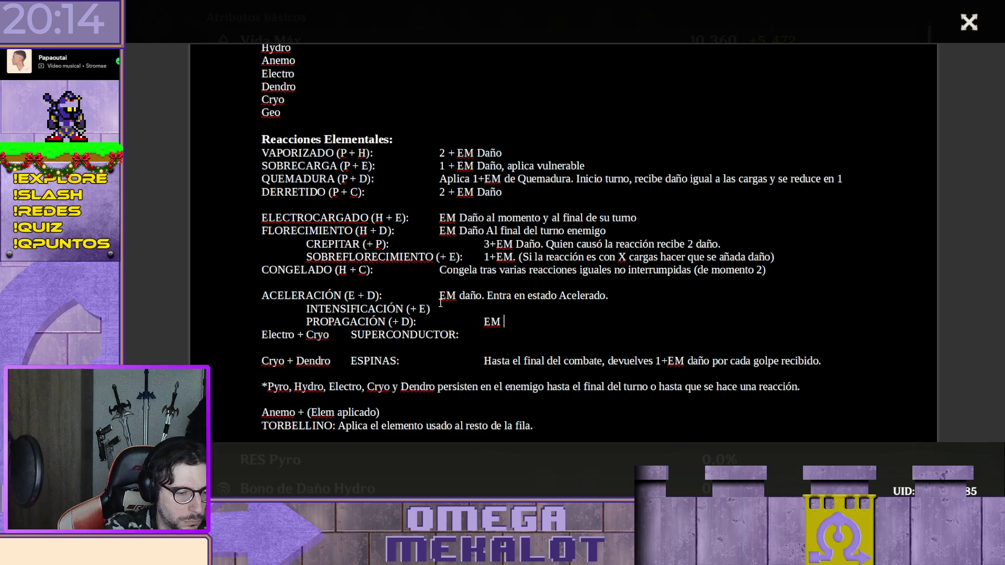
pyautogui.write(' daño. ')
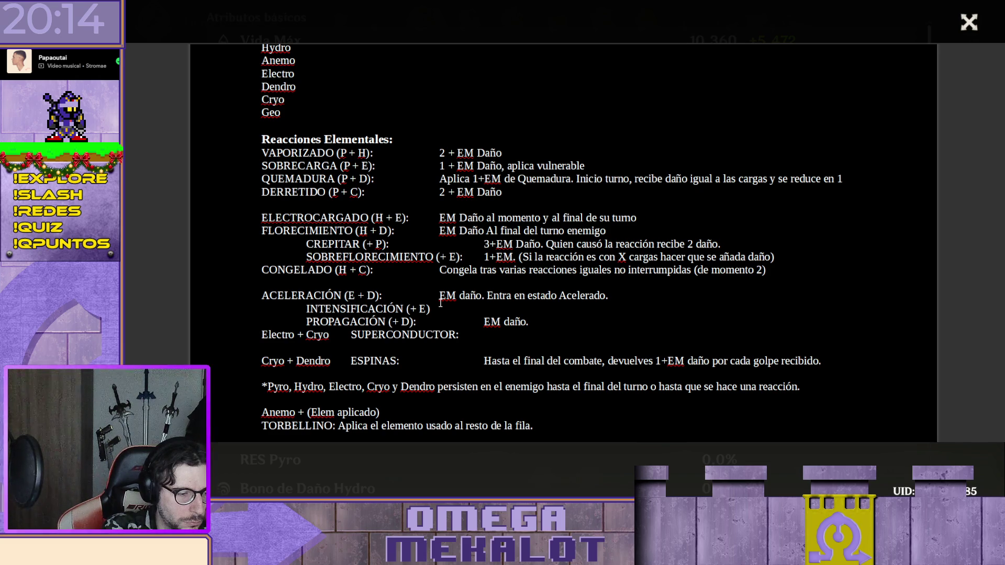
pyautogui.write('A')
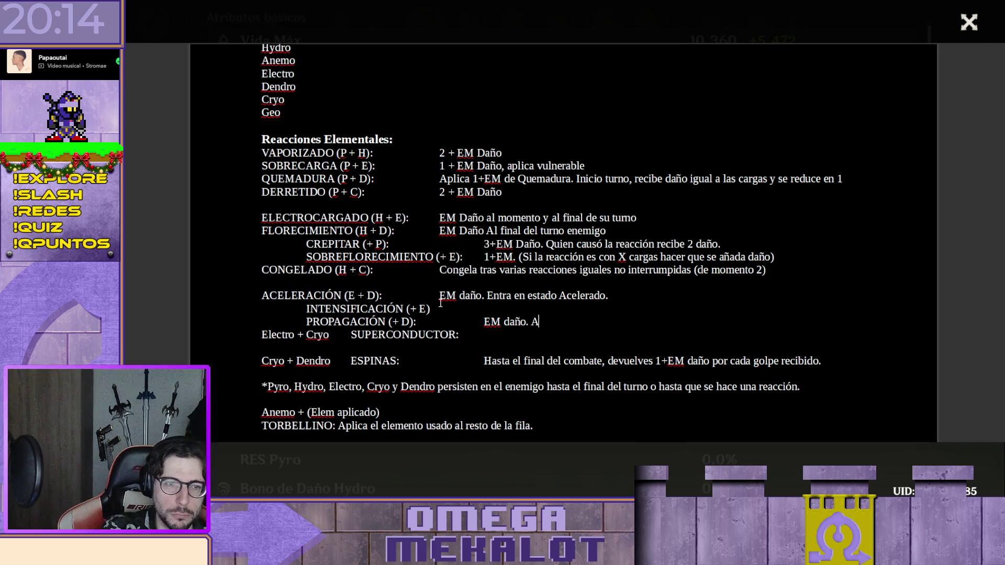
pyautogui.write('fecta Dendro a los')
# Complete PROPAGACIÓN as 'EM daño. Afecta Dendro al resto de la fila.', inserting 'l resto de' before 'la fila'
pyautogui.press('BackSpace')
pyautogui.press('BackSpace')
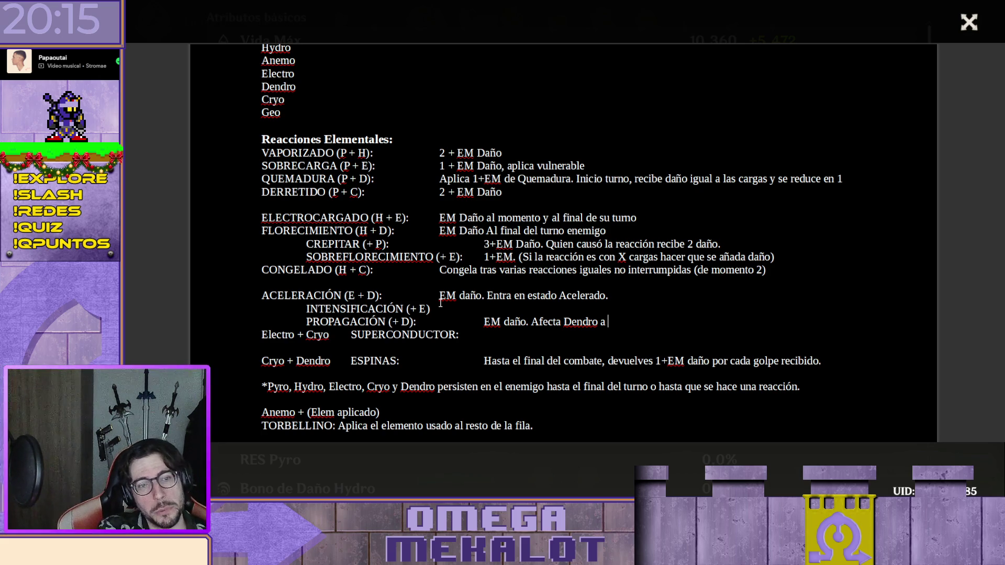
pyautogui.write('la fila.')
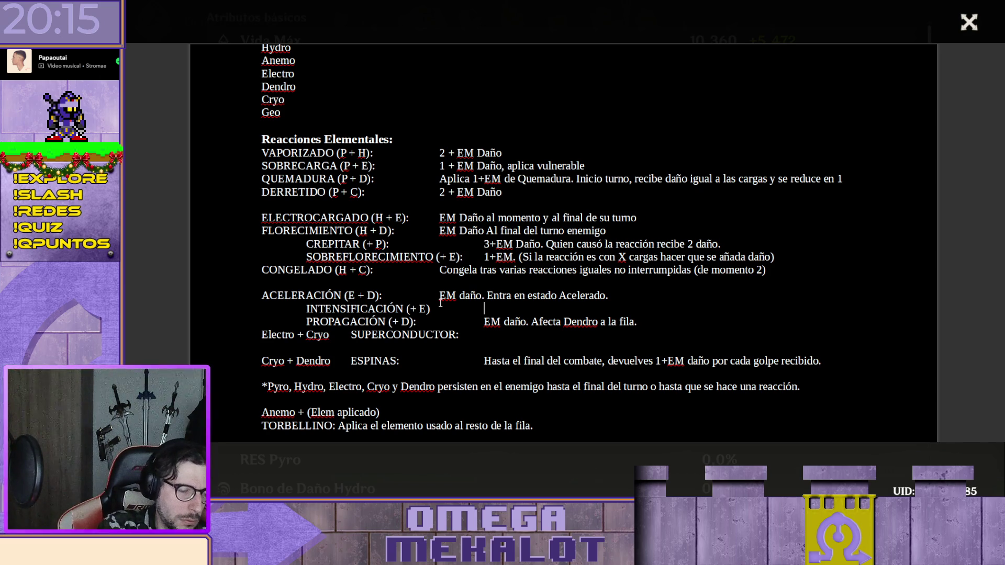
pyautogui.press('Down')
pyautogui.press('End')
pyautogui.hotkey('ctrl', 'Left')
pyautogui.hotkey('ctrl', 'Left')
pyautogui.hotkey('ctrl', 'Left')
pyautogui.hotkey('ctrl', 'Left')
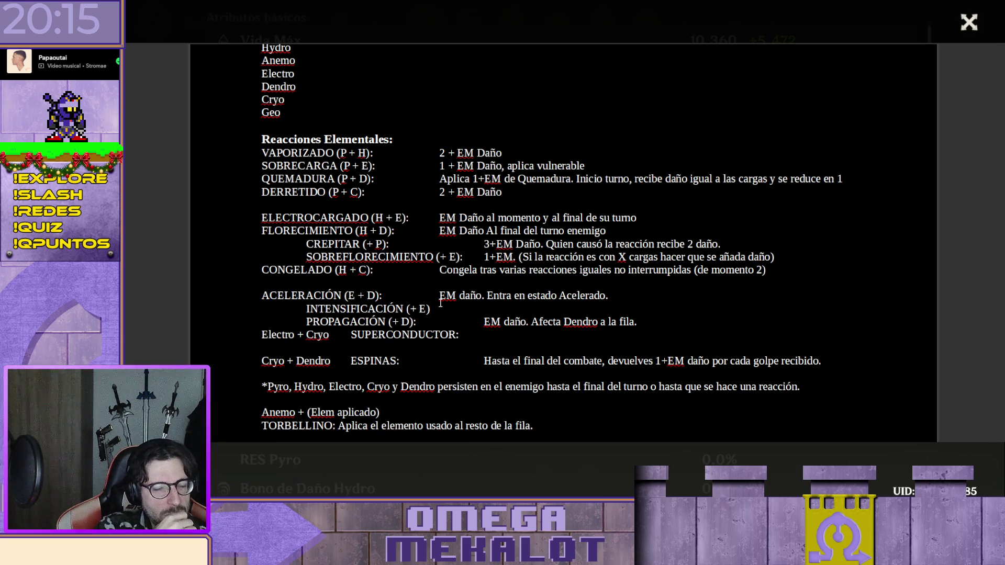
pyautogui.write('l resto de')
pyautogui.press('BackSpace')
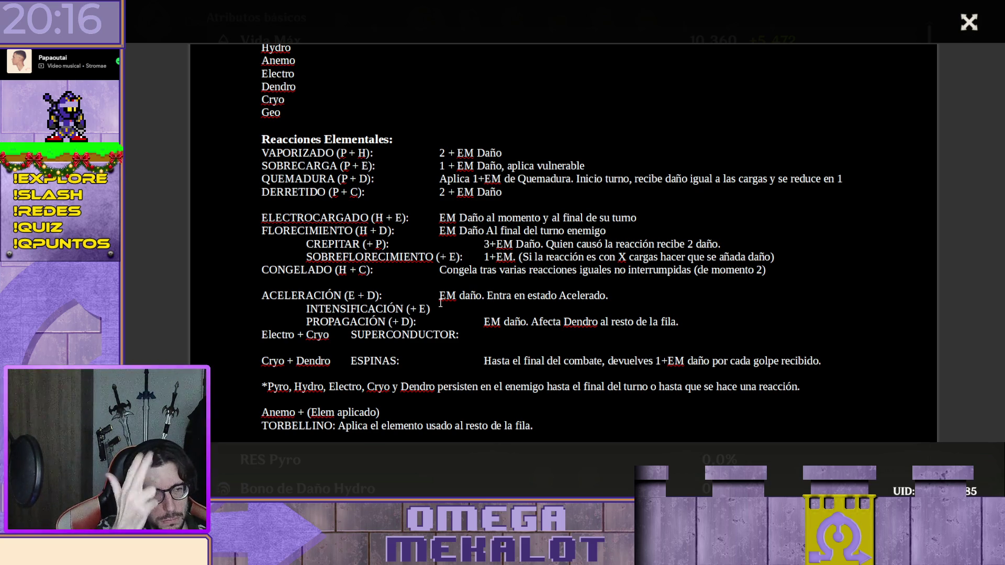
pyautogui.write('1')
# Write 'EM daño. +1 Daño el resto del turno.' on the INTENSIFICACIÓN line after removing a stray 1
pyautogui.press('BackSpace')
pyautogui.write('EM daño.')
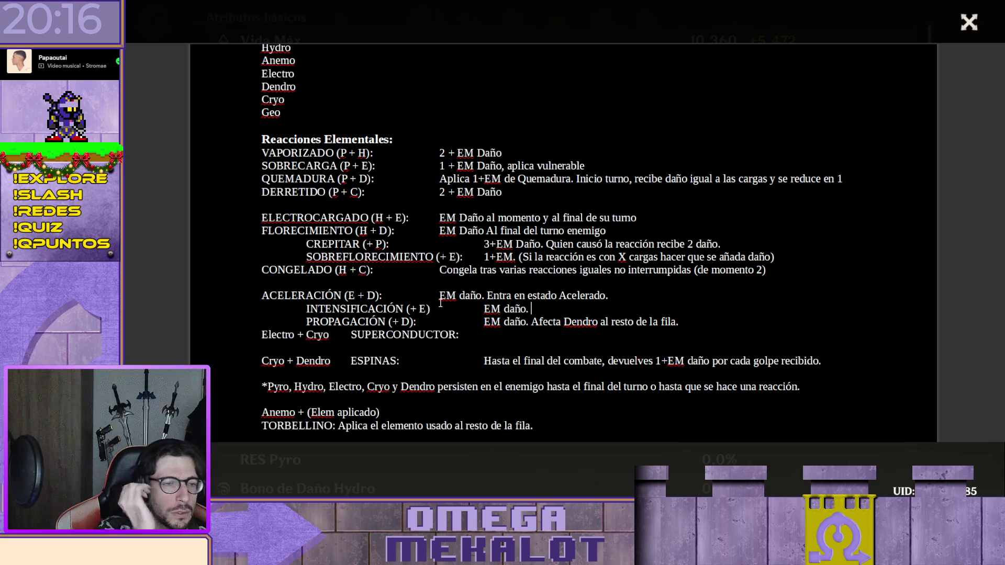
pyautogui.write('+1')
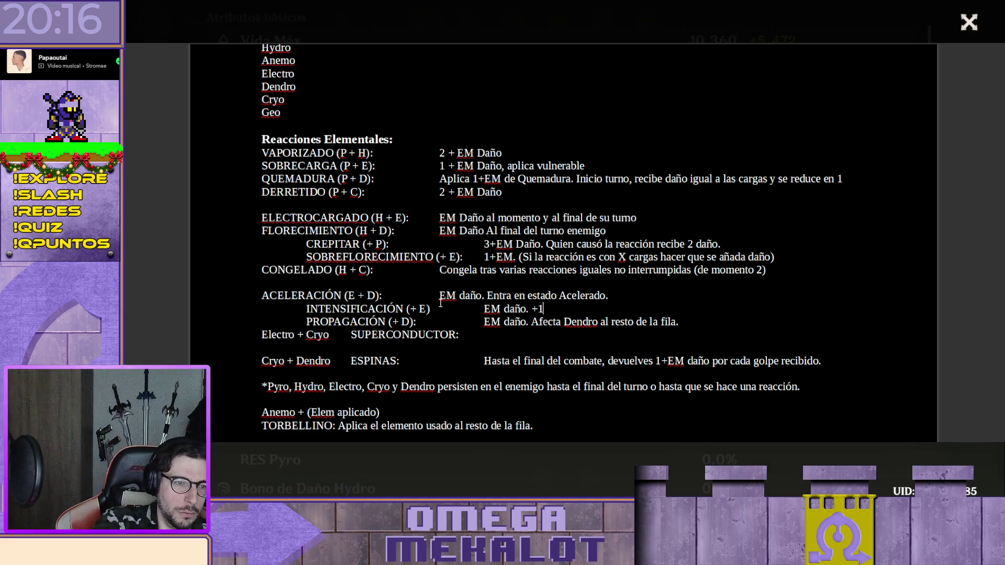
pyautogui.write(' Daño el resto del turno.')
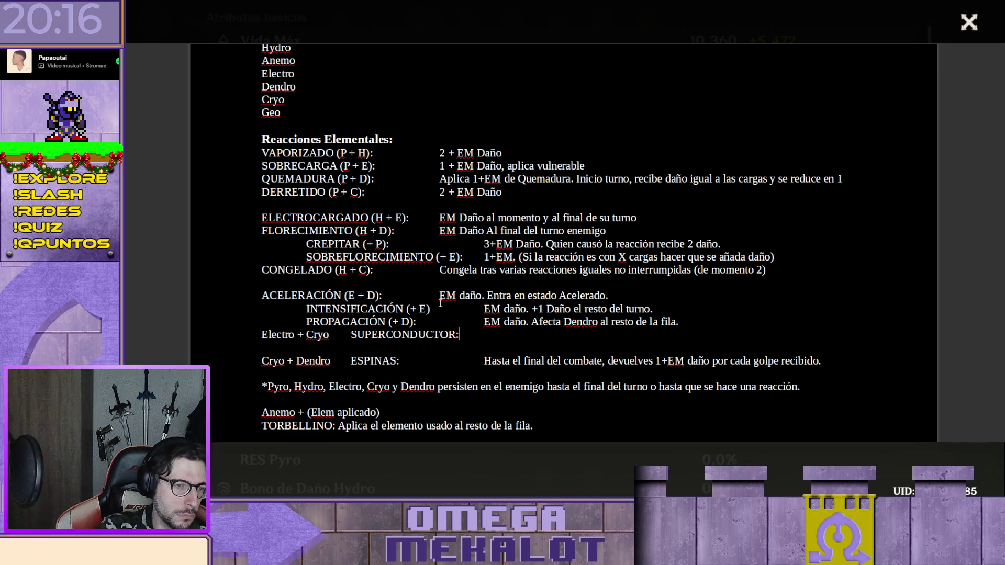
# Move the word SUPERCONDUCTOR to the start of its line
pyautogui.hotkey('shift', 'Left')
pyautogui.hotkey('shift', 'Left')
pyautogui.hotkey('shift', 'Left')
pyautogui.hotkey('shift', 'Left')
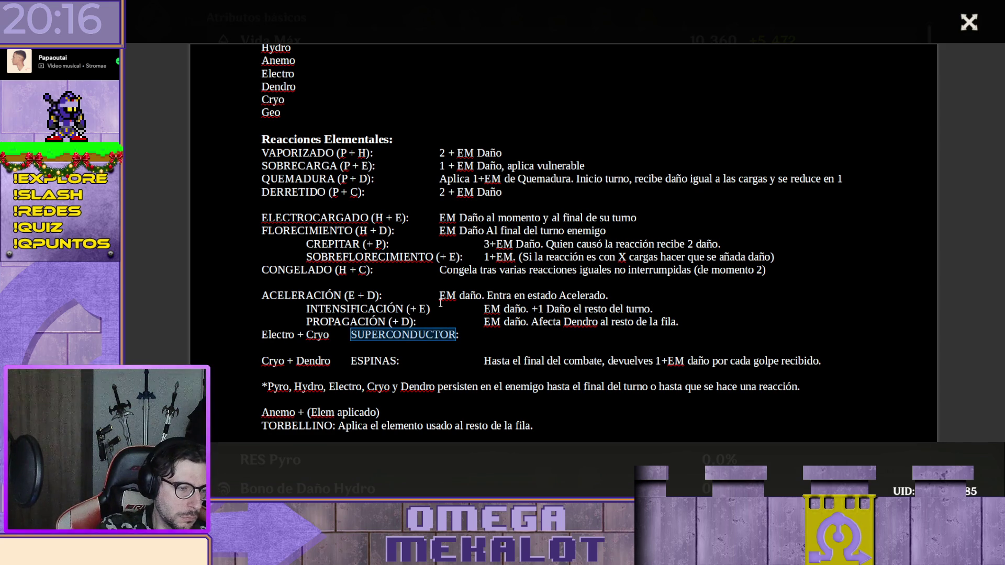
pyautogui.hotkey('ctrl', 'x')
pyautogui.press('Home')
pyautogui.hotkey('ctrl', 'v')
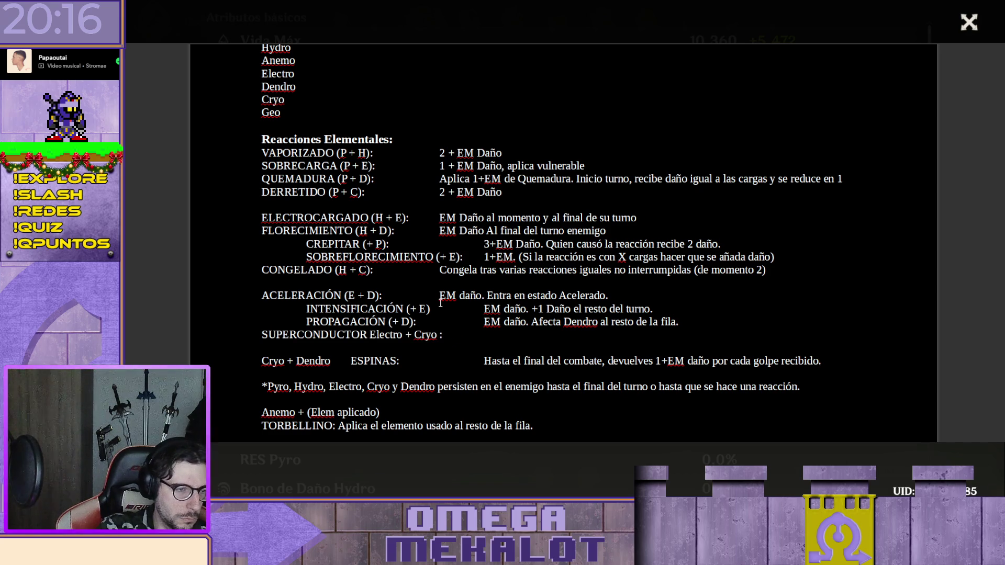
pyautogui.write('(')
# Shorten the elements to '(E + C)' and give the line the effect '1+EM Daño. Vulnerable.'
pyautogui.press('Right')
pyautogui.press('Delete')
pyautogui.press('Delete')
pyautogui.press('Delete')
pyautogui.press('Delete')
pyautogui.press('Delete')
pyautogui.press('Delete')
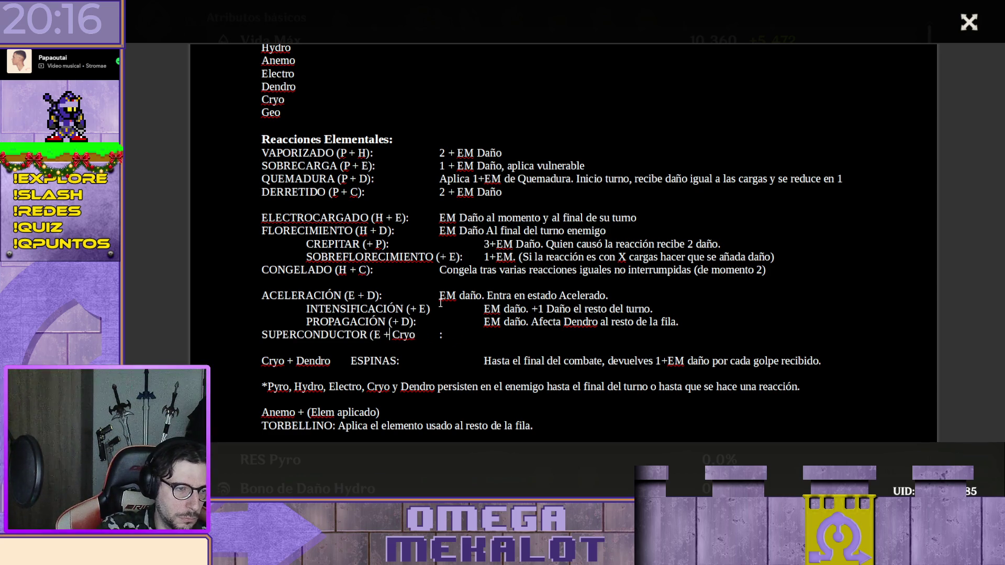
pyautogui.press('Right')
pyautogui.press('Right')
pyautogui.press('Right')
pyautogui.press('Delete')
pyautogui.press('Delete')
pyautogui.press('Delete')
pyautogui.write(')')
pyautogui.press('Delete')
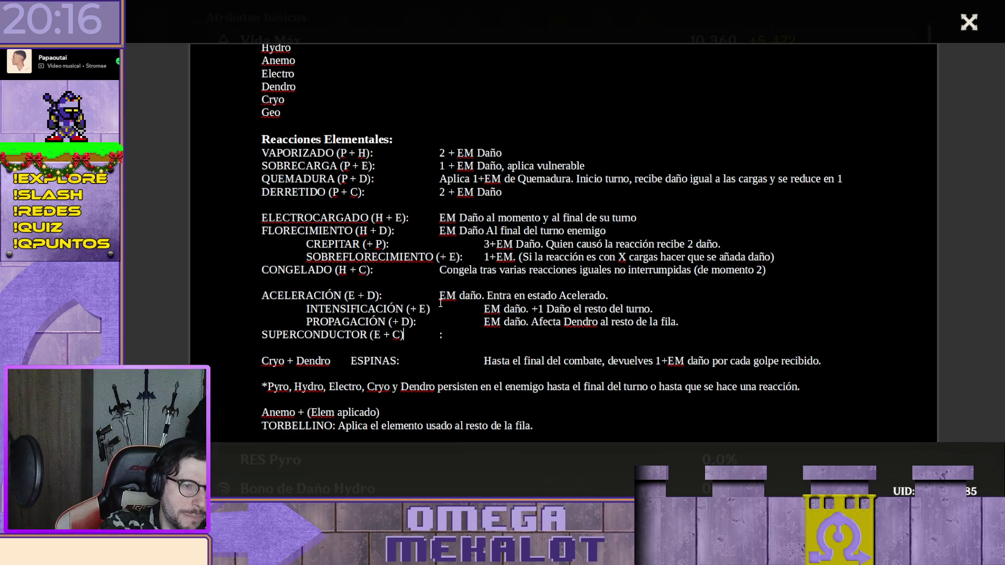
pyautogui.press('Tab')
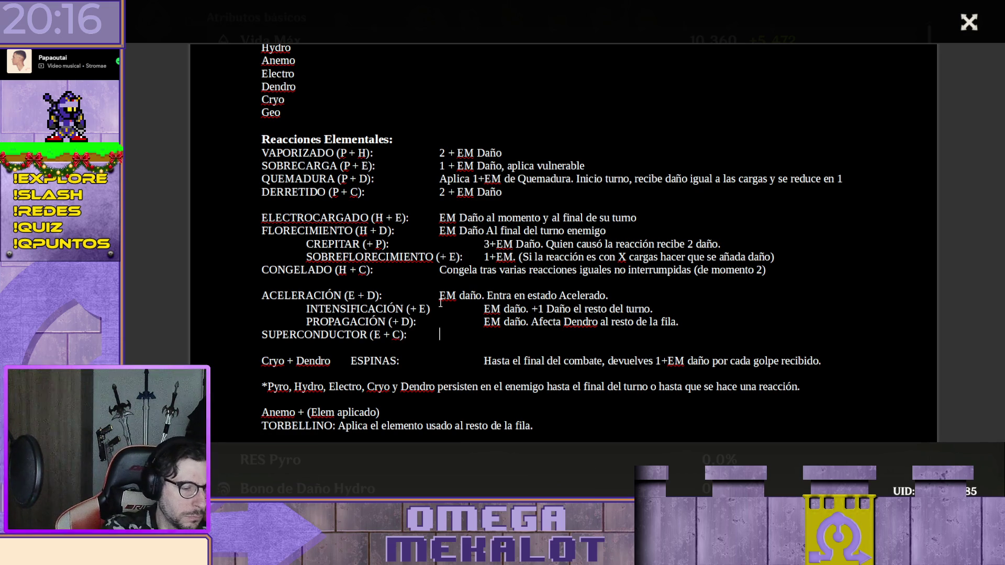
pyautogui.write('1')
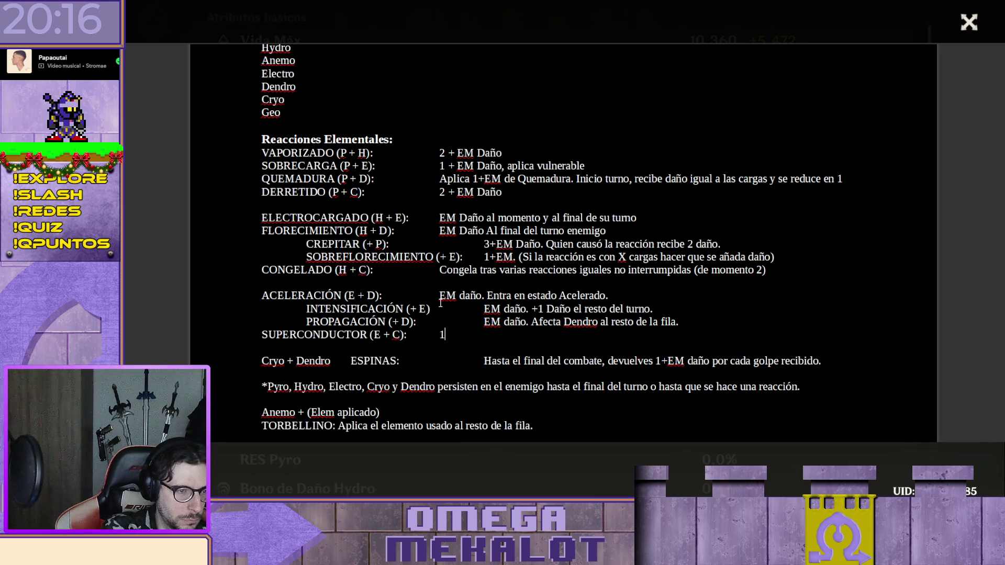
pyautogui.write('+EM')
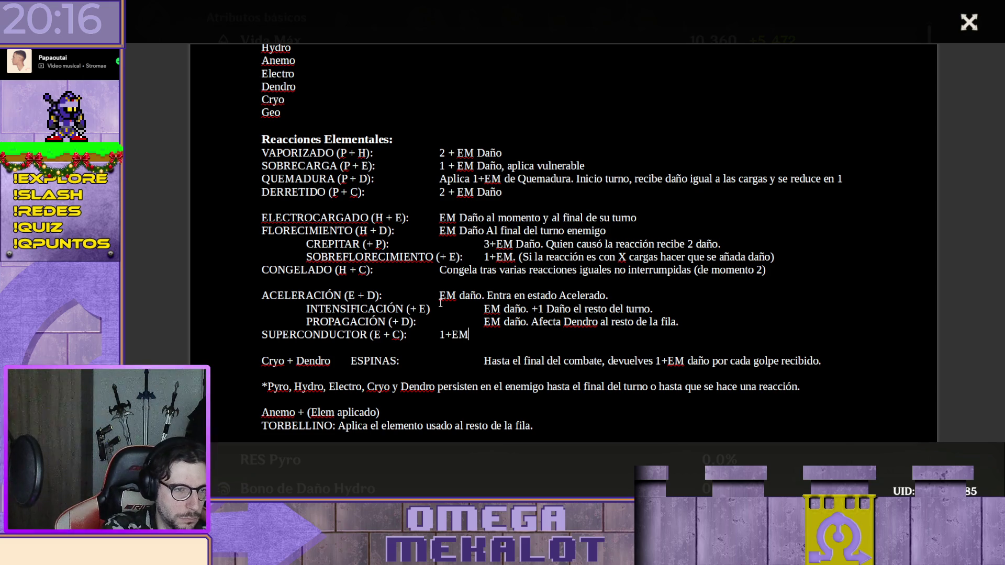
pyautogui.write(' Daño.')
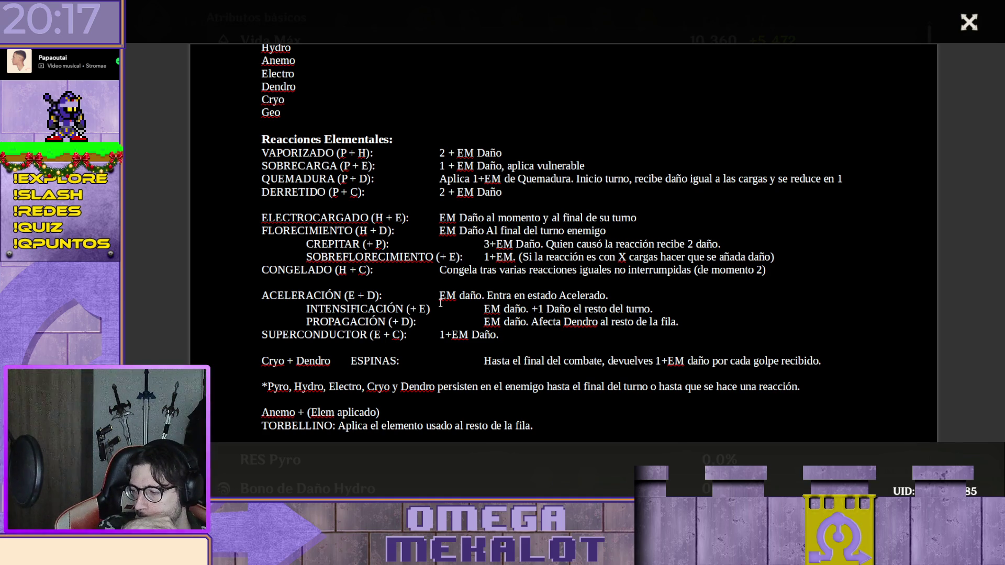
pyautogui.write(' Vulnera')
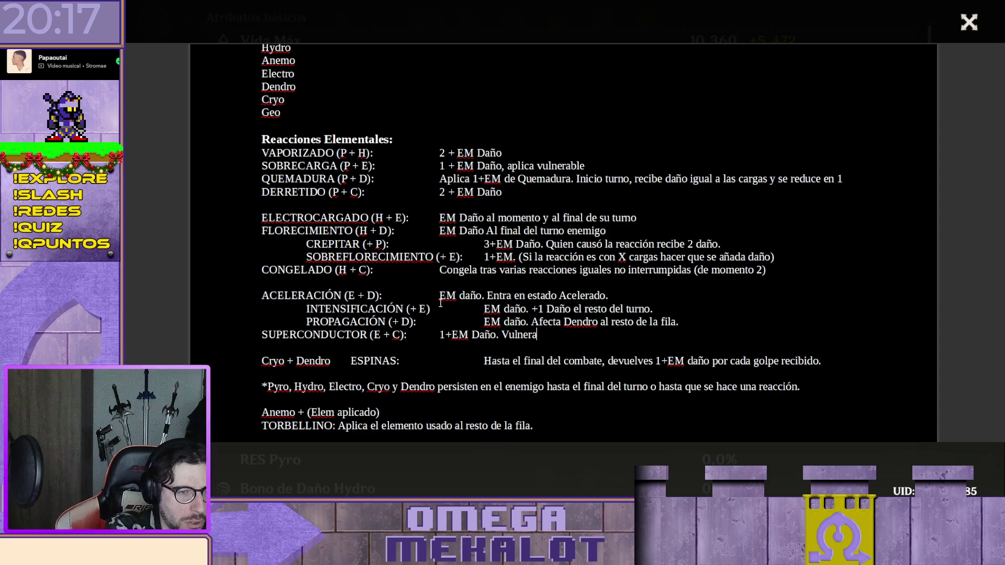
pyautogui.write('ble.')
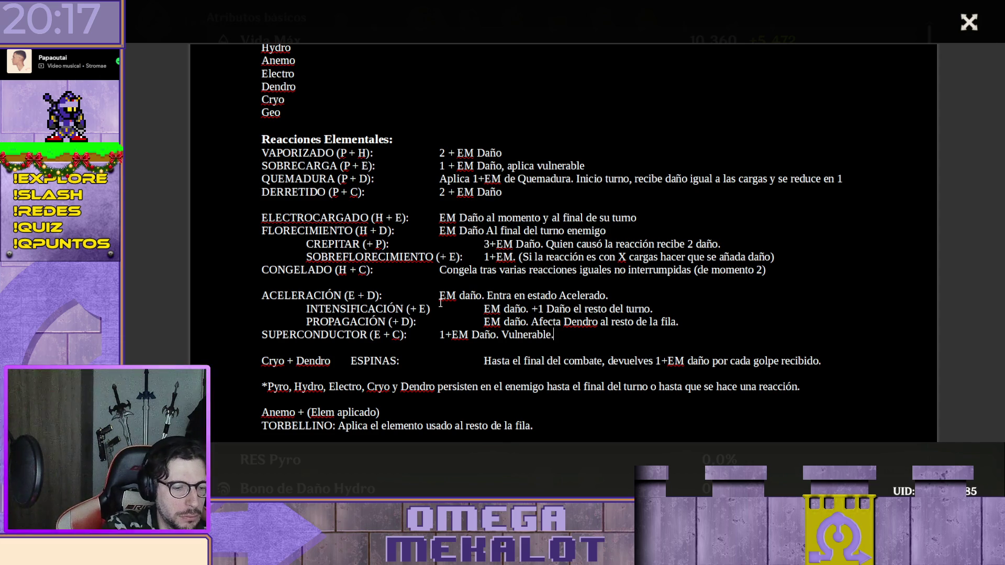
# Make SOBRECARGA apply 'Frágil' instead of 'vulnerable'
pyautogui.press('Up')
pyautogui.press('Up')
pyautogui.press('Up')
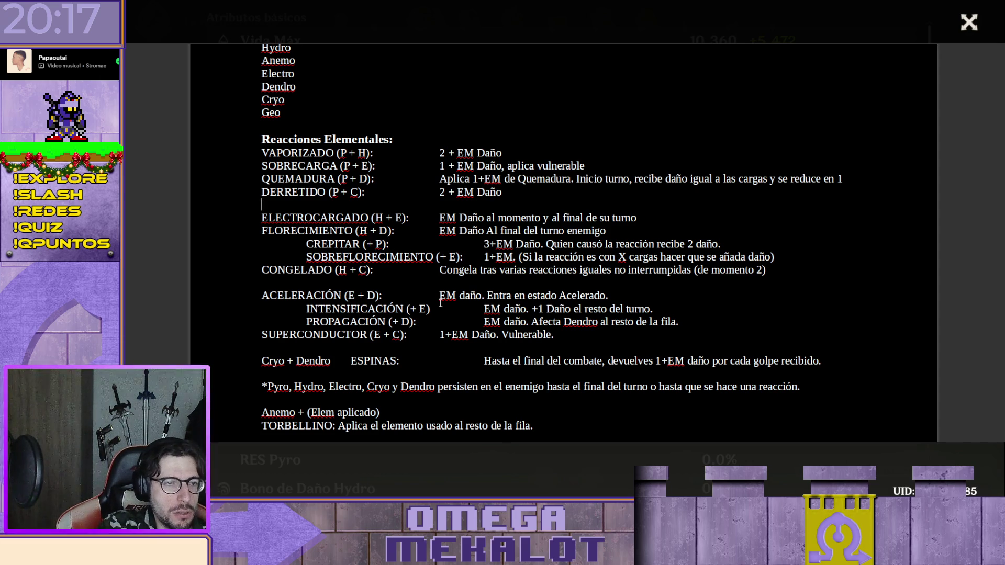
pyautogui.press('Up')
pyautogui.press('Up')
pyautogui.press('End')
pyautogui.press('BackSpace')
pyautogui.press('BackSpace')
pyautogui.press('BackSpace')
pyautogui.press('BackSpace')
pyautogui.press('BackSpace')
pyautogui.press('BackSpace')
pyautogui.press('BackSpace')
pyautogui.press('BackSpace')
pyautogui.press('BackSpace')
pyautogui.write('F')
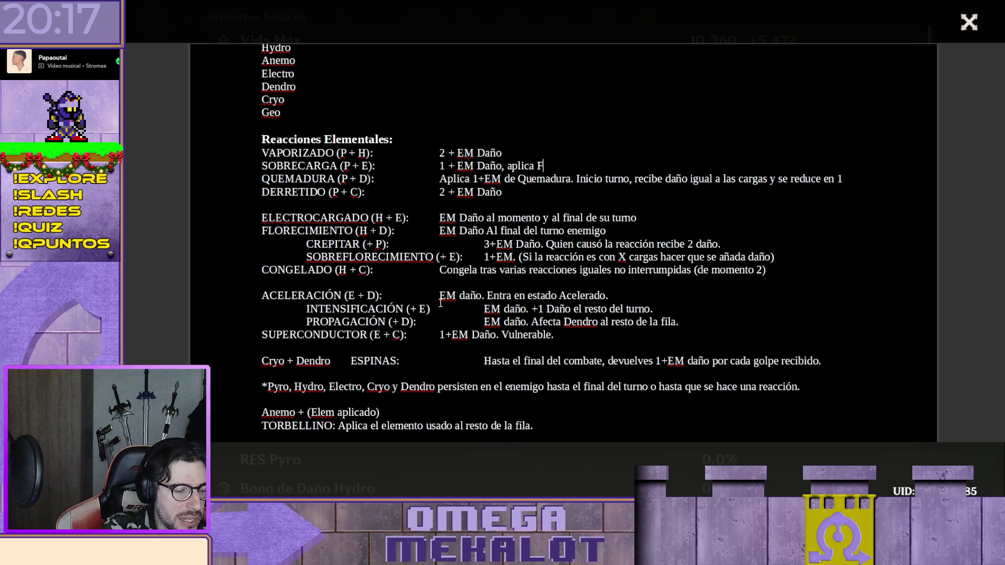
pyautogui.write('rágil')
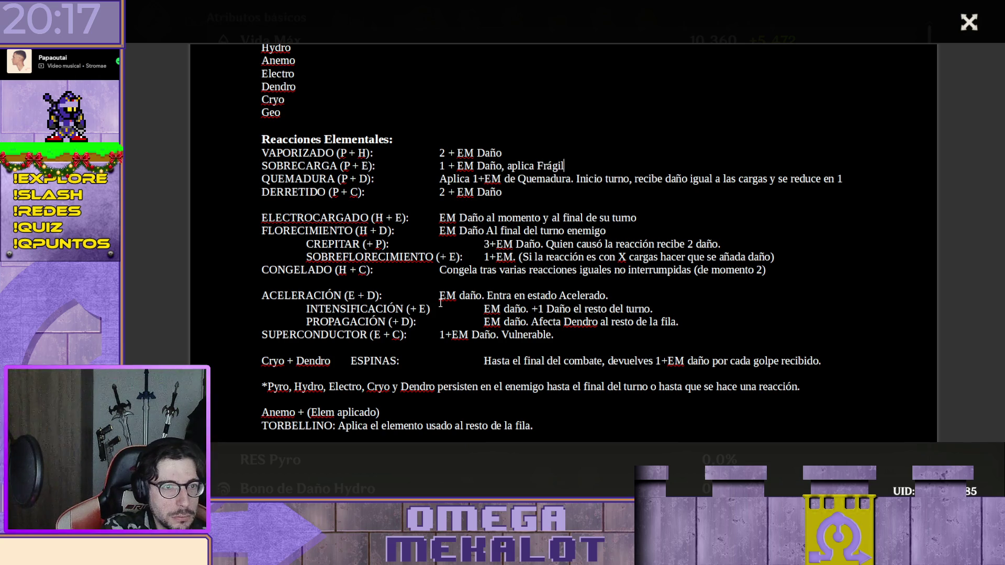
pyautogui.write('.')
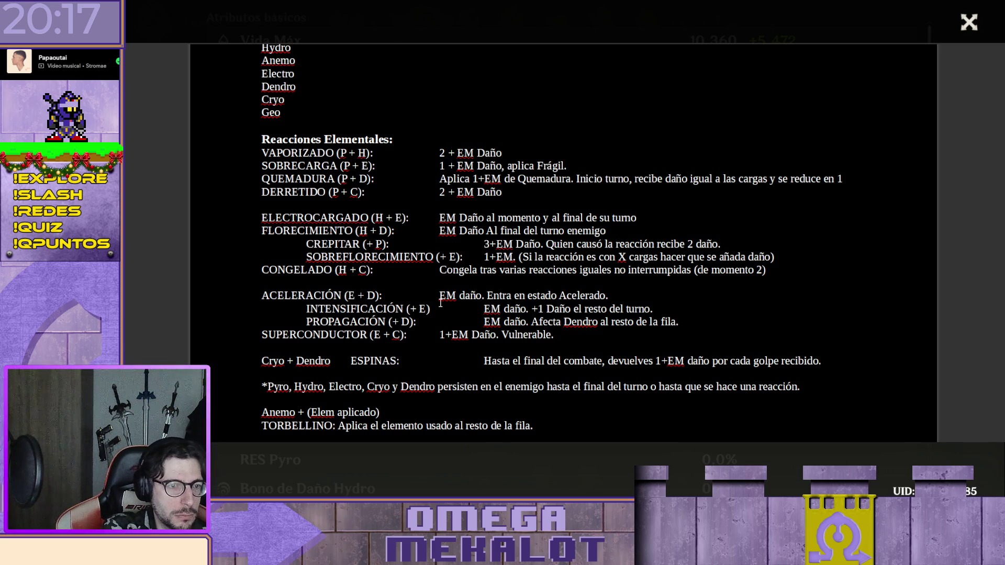
pyautogui.press('BackSpace')
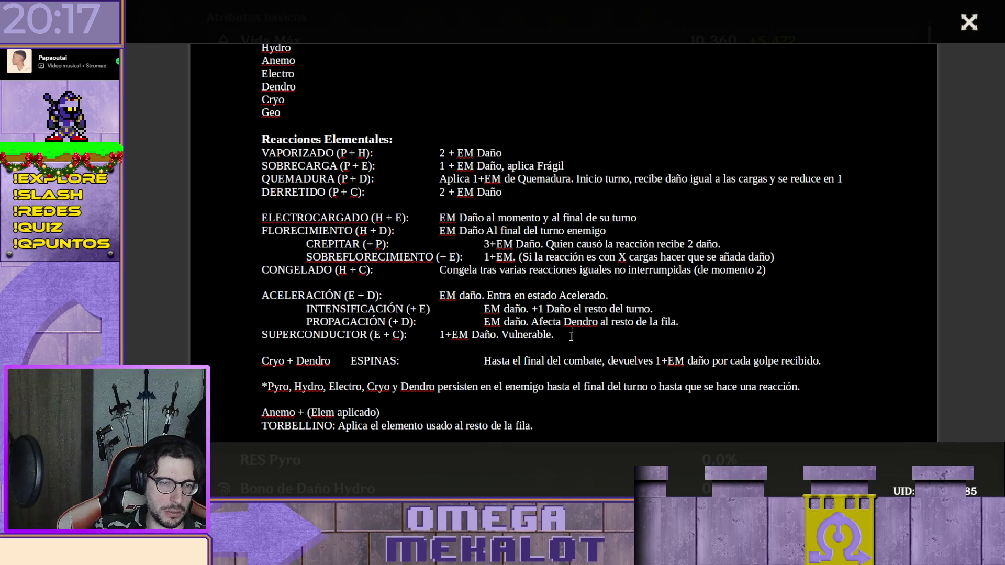
pyautogui.scroll(5, 518, 290)
# Add 'Buffs' and 'Debuffs' lines below '2 acciones por personaje Por Turno'
pyautogui.click(361, 252)
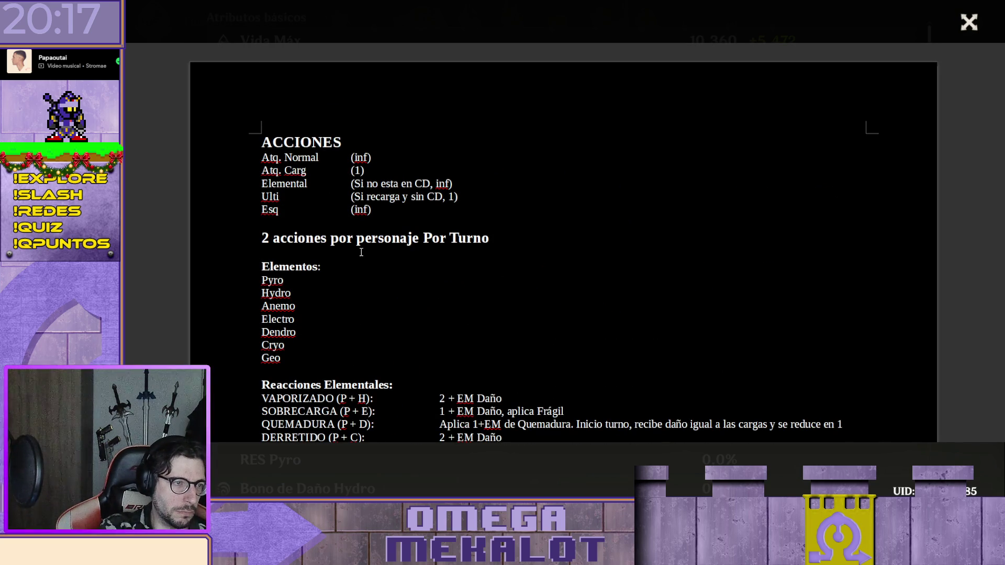
pyautogui.click(360, 252)
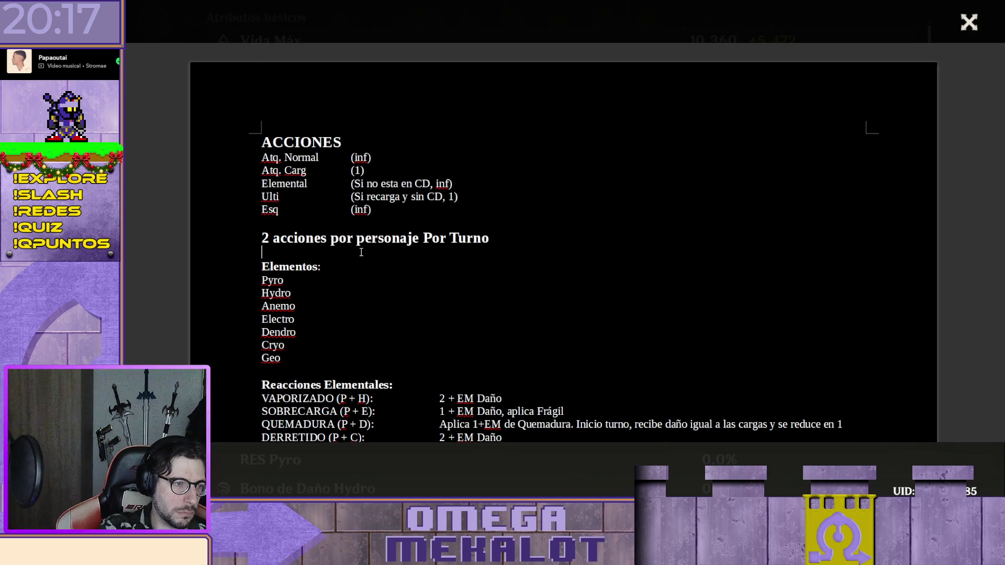
pyautogui.press('Return')
pyautogui.press('Return')
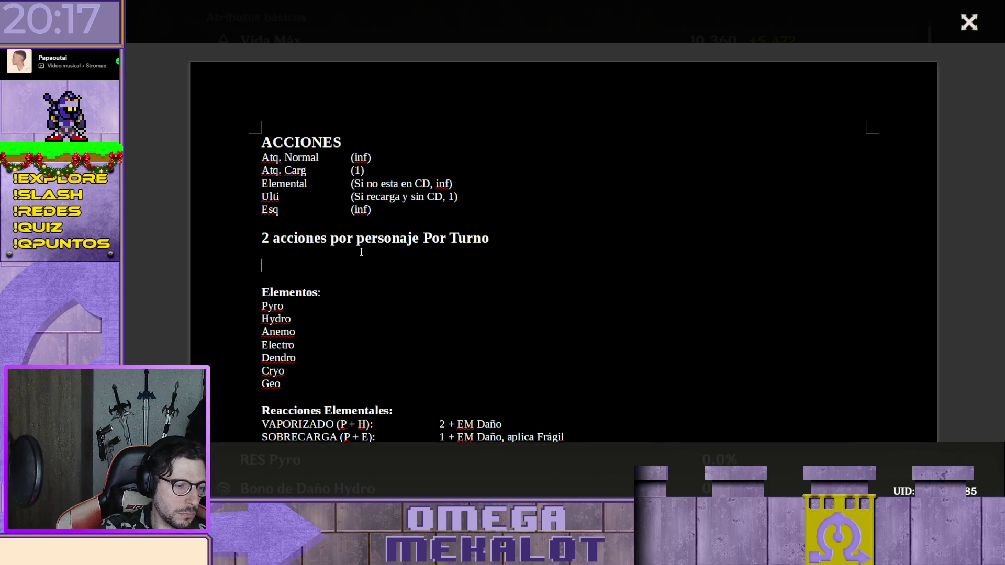
pyautogui.write('Buffs')
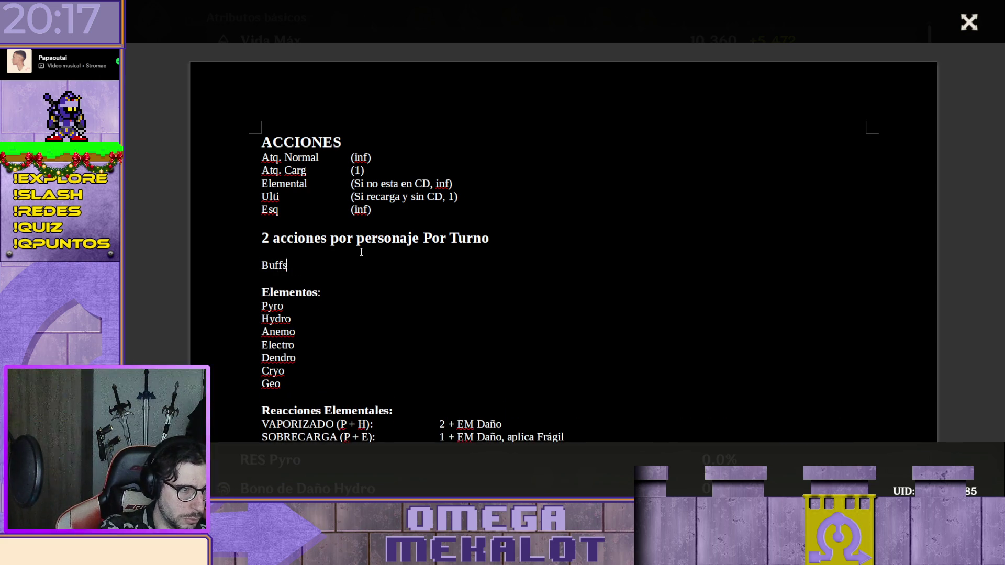
pyautogui.press('Return')
pyautogui.press('Return')
pyautogui.write('Debuffs')
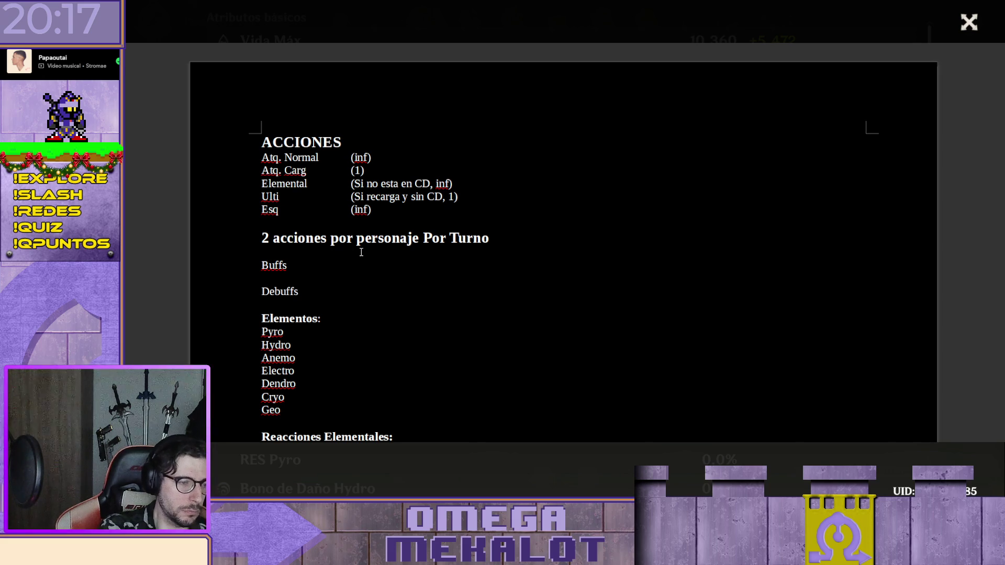
pyautogui.press('Return')
pyautogui.write('Vulnerable')
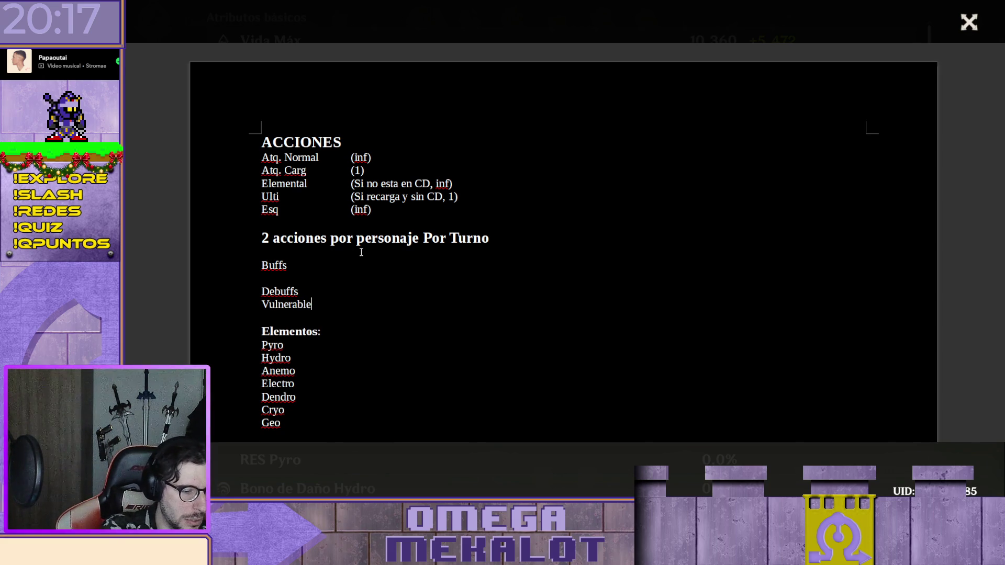
# List Vulnerable, Fragil, Debil, Quemadura and Congelado under Debuffs, one per line
pyautogui.press('Return')
pyautogui.write('Fragil')
pyautogui.press('Return')
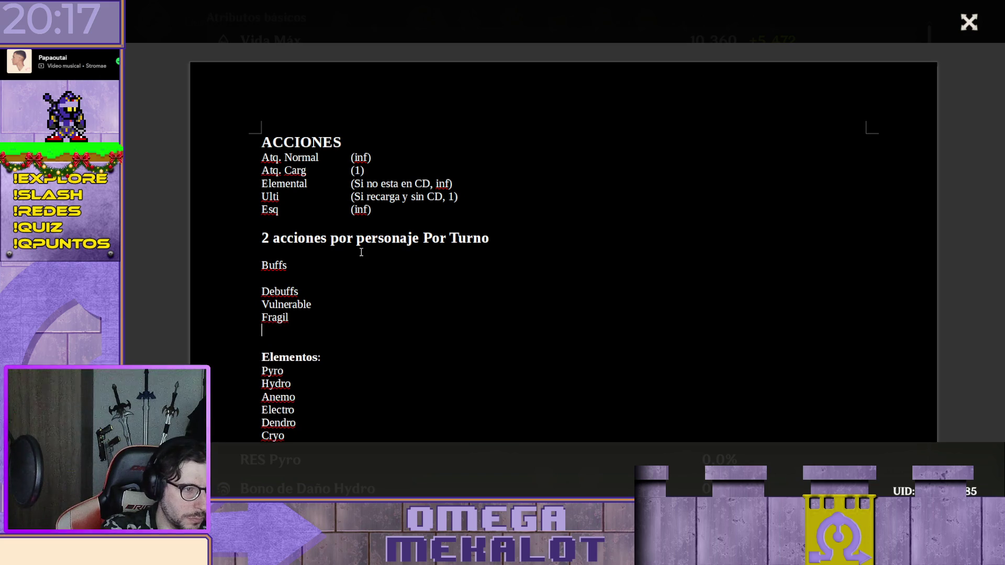
pyautogui.write('D')
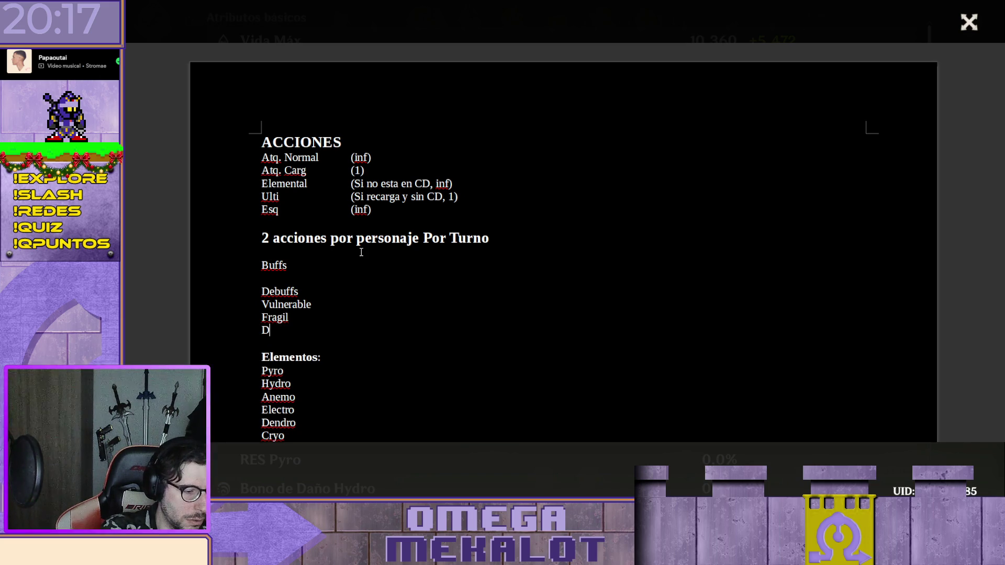
pyautogui.write('ebilidades')
pyautogui.press('BackSpace')
pyautogui.press('BackSpace')
pyautogui.press('BackSpace')
pyautogui.press('BackSpace')
pyautogui.press('BackSpace')
pyautogui.press('BackSpace')
pyautogui.press('Return')
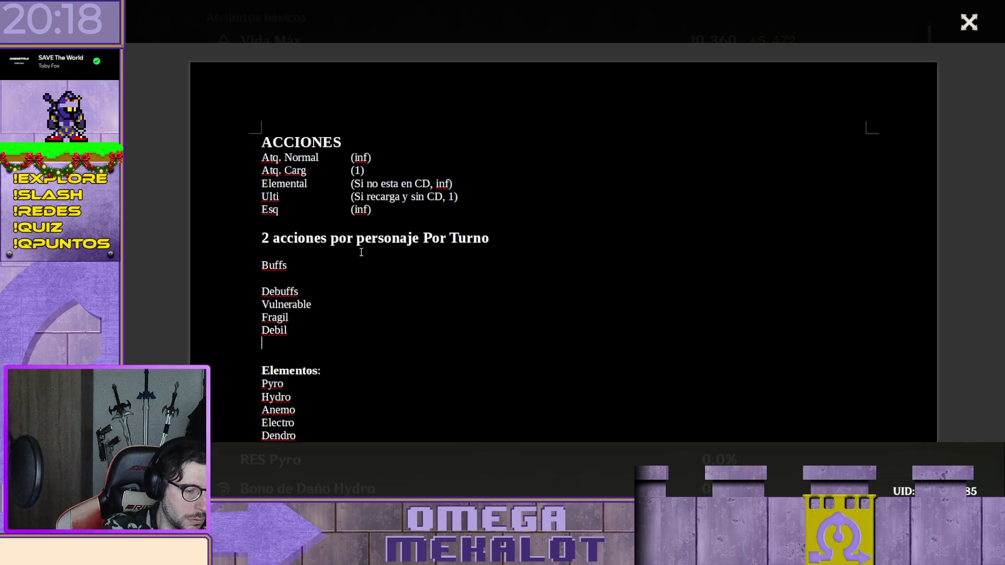
pyautogui.write('Quemado')
pyautogui.press('BackSpace')
pyautogui.write('ura')
pyautogui.press('Return')
pyautogui.write('Congelado')
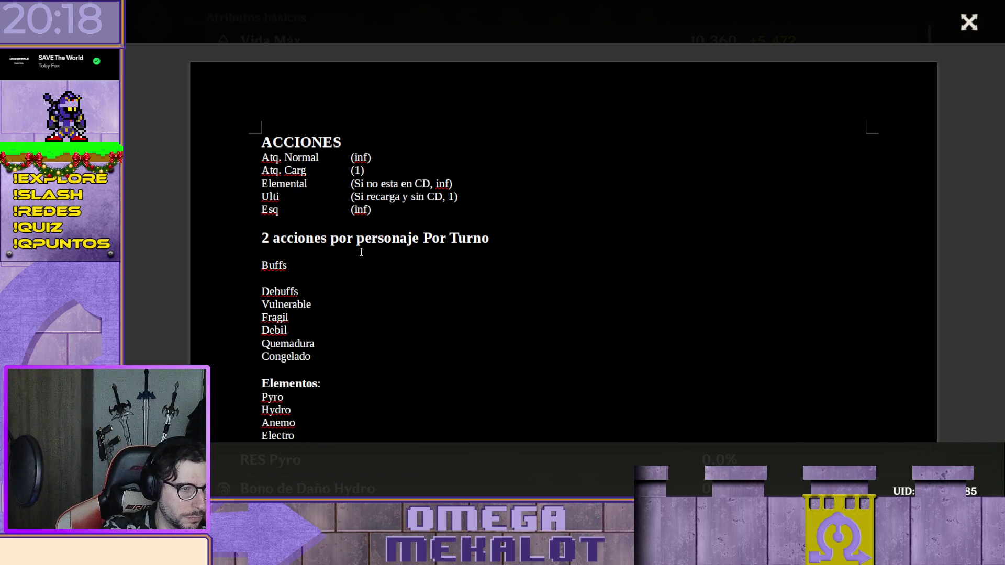
pyautogui.press('Return')
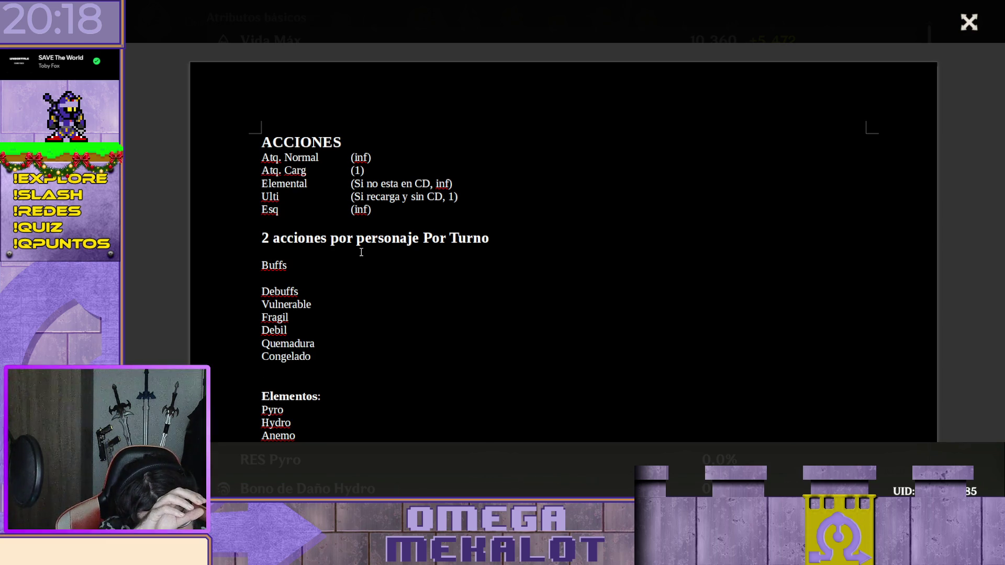
# Make the Debuffs heading bold with a colon and remove an extra blank line above Elementos
pyautogui.press('Up')
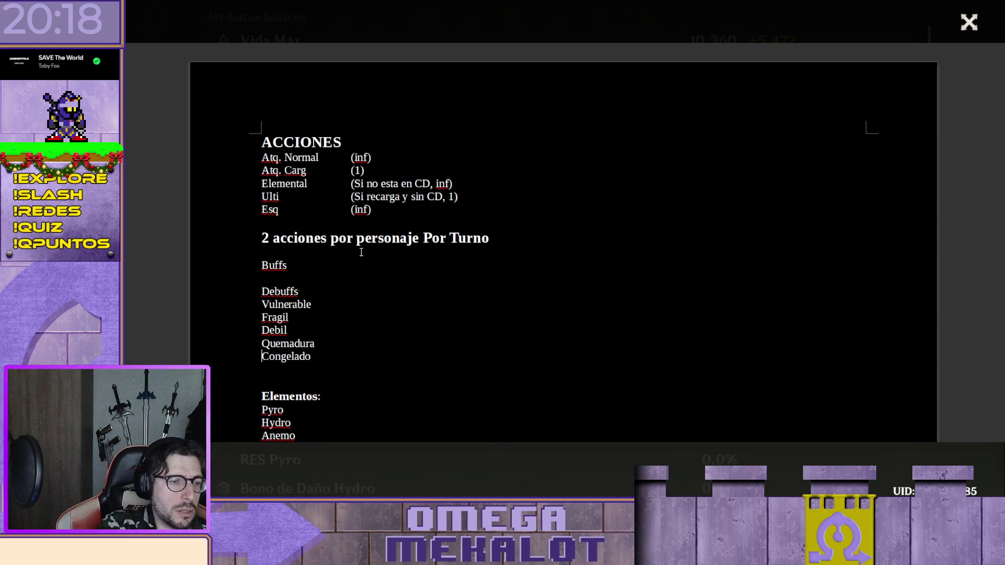
pyautogui.press('Up')
pyautogui.press('Up')
pyautogui.press('Up')
pyautogui.press('Down')
pyautogui.hotkey('shift', 'End')
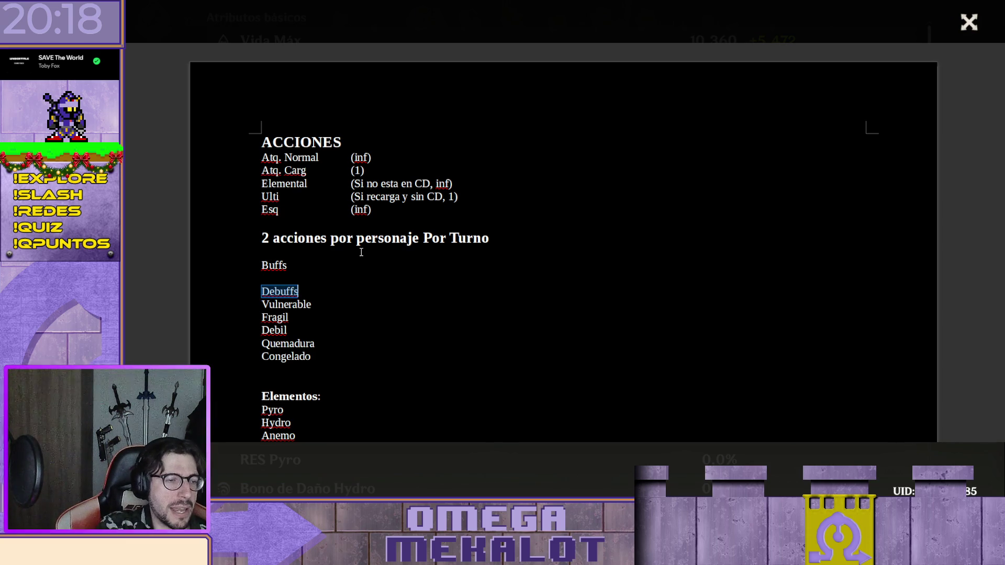
pyautogui.hotkey('ctrl', 'b')
pyautogui.press('Down')
pyautogui.press('Down')
pyautogui.press('Down')
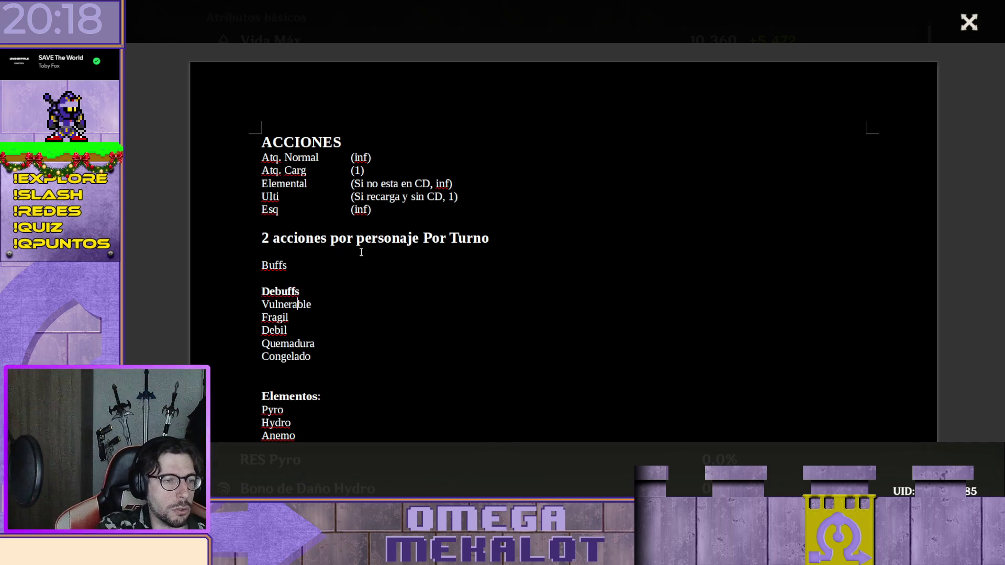
pyautogui.press('Down')
pyautogui.press('Down')
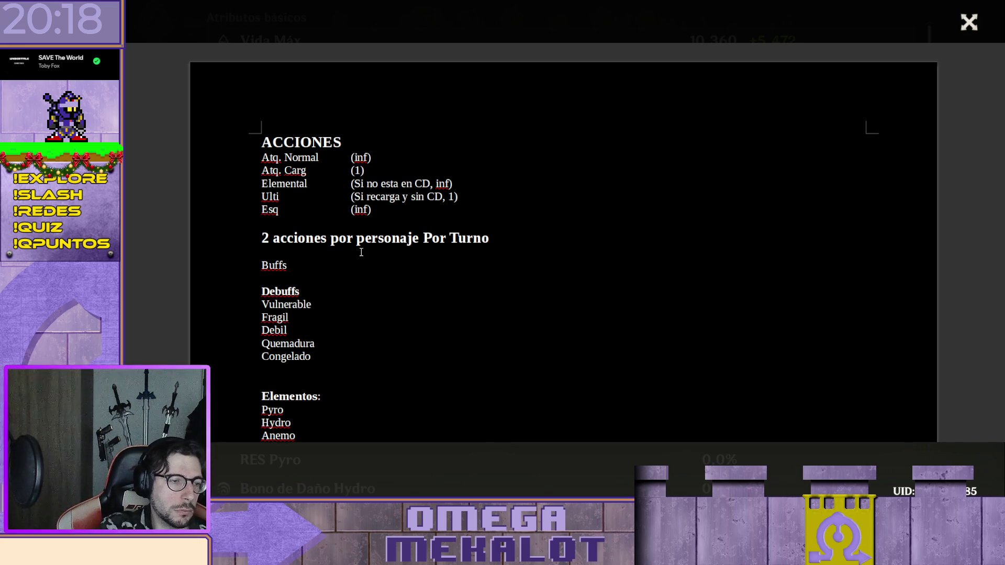
pyautogui.press('Delete')
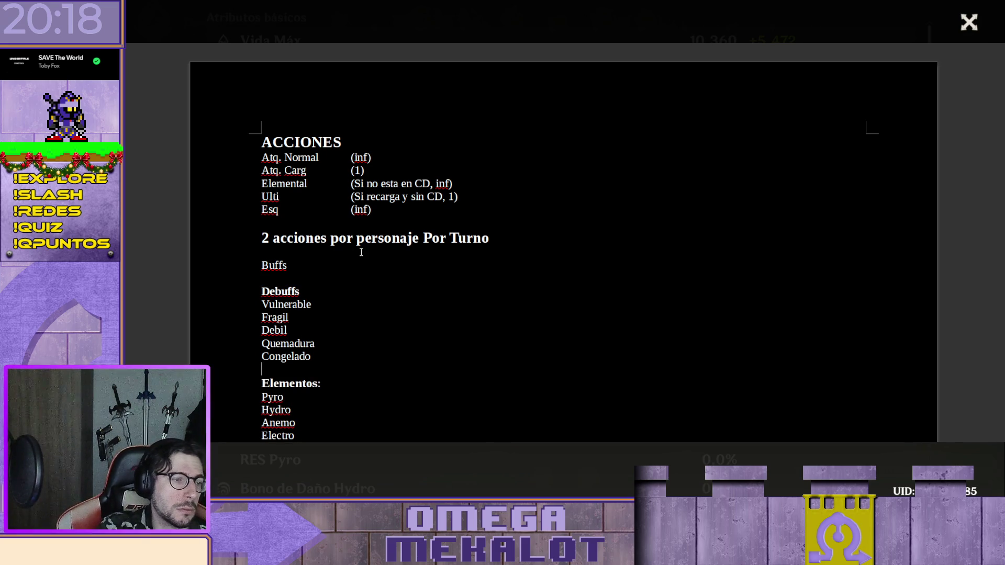
pyautogui.press('Up')
pyautogui.press('Up')
pyautogui.press('Up')
pyautogui.press('Up')
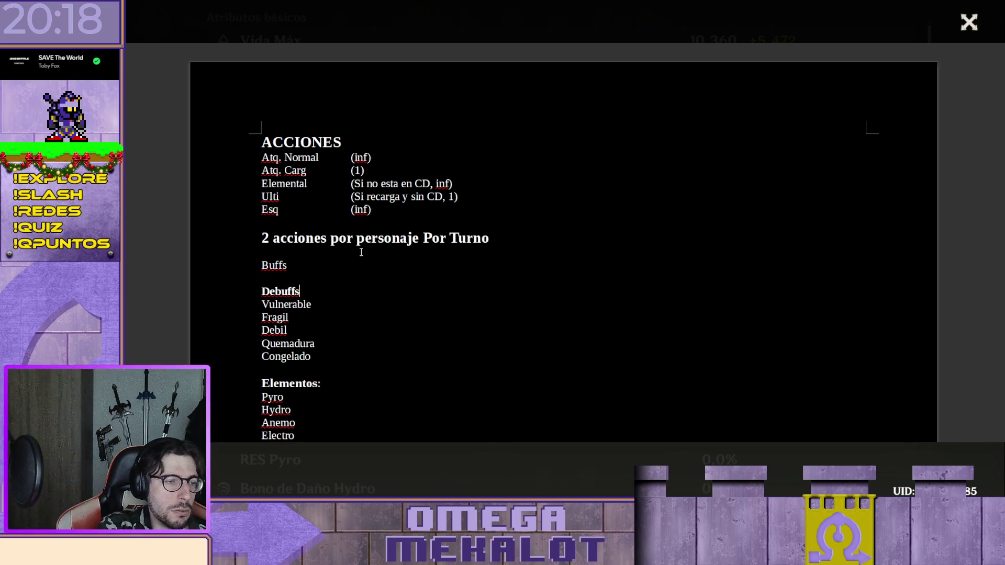
pyautogui.write(':')
pyautogui.press('Home')
pyautogui.press('Down')
pyautogui.press('Down')
pyautogui.press('Down')
pyautogui.press('Down')
pyautogui.press('Down')
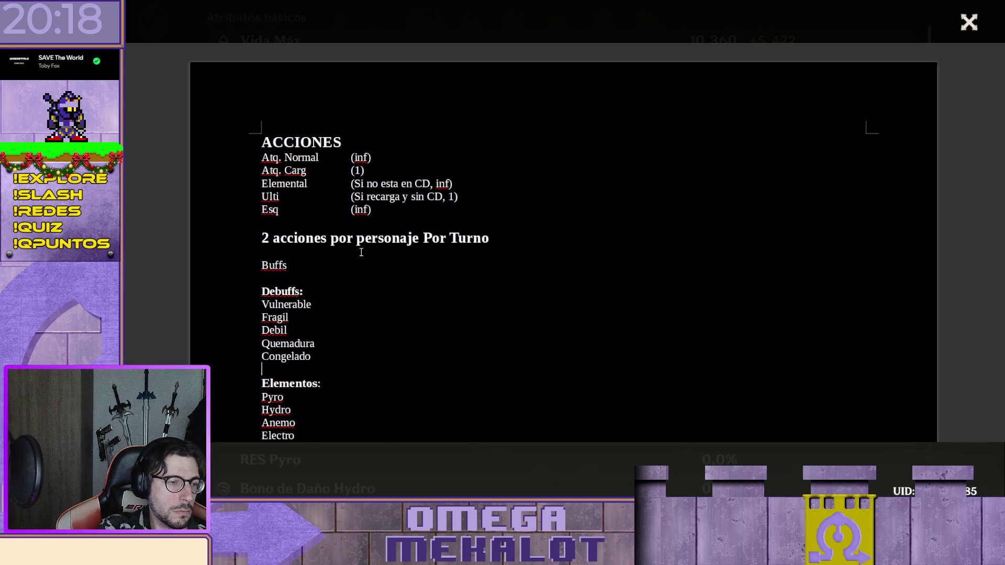
# Indent Pyro, Hydro, Anemo, Electro, Dendro, Cryo and Geo under an unindented Elementos heading
pyautogui.press('Down')
pyautogui.press('Tab')
pyautogui.press('Tab')
pyautogui.press('Down')
pyautogui.press('Down')
pyautogui.press('Tab')
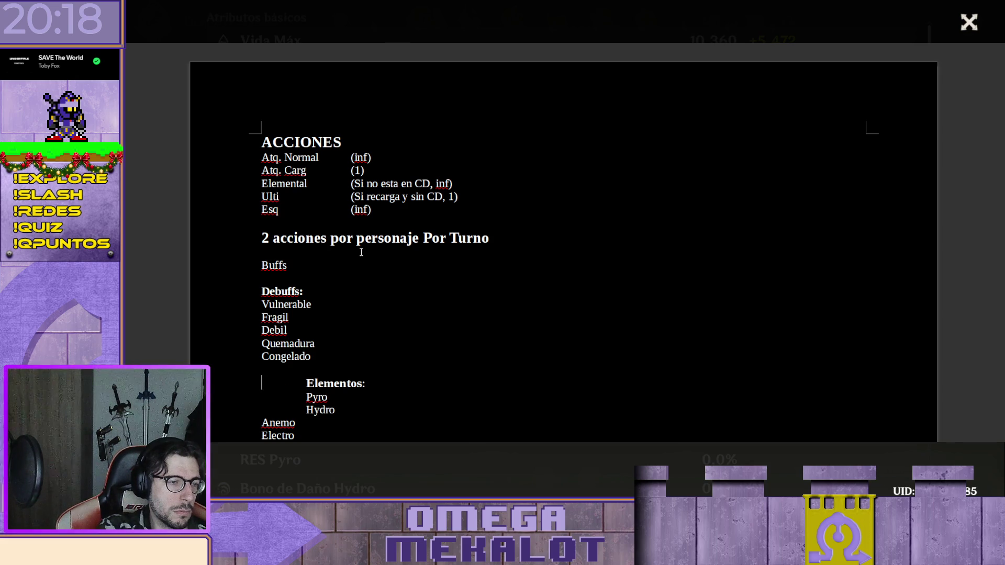
pyautogui.press('Up')
pyautogui.press('BackSpace')
pyautogui.press('Down')
pyautogui.press('Tab')
pyautogui.press('Down')
pyautogui.press('Tab')
pyautogui.press('Down')
pyautogui.press('Tab')
pyautogui.press('Down')
pyautogui.press('Tab')
pyautogui.press('Down')
pyautogui.press('Tab')
# Remove bold from Elementos, delete the blank line above it and add one after the Debuffs list
pyautogui.press('Up')
pyautogui.press('Up')
pyautogui.press('Up')
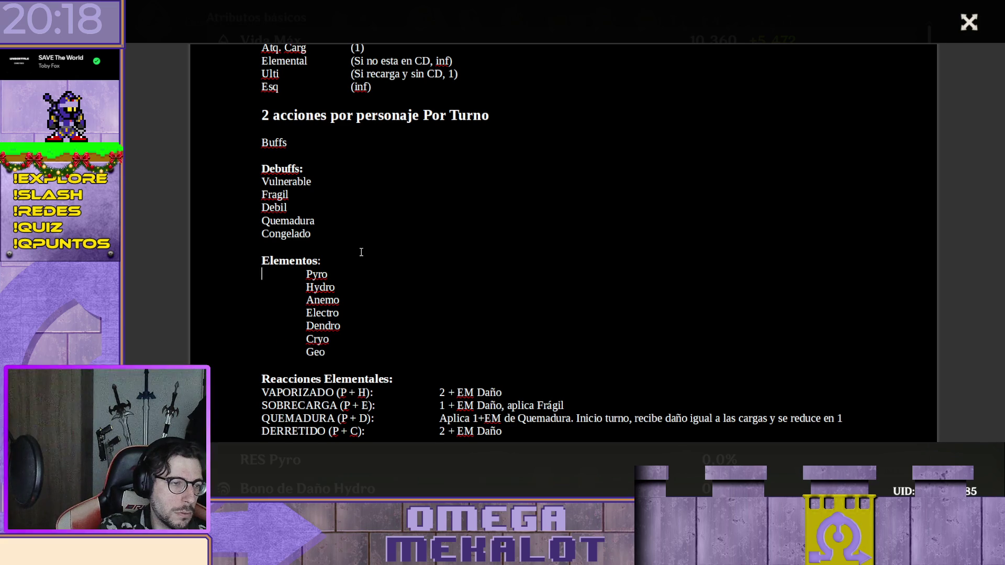
pyautogui.press('Delete')
pyautogui.hotkey('shift', 'End')
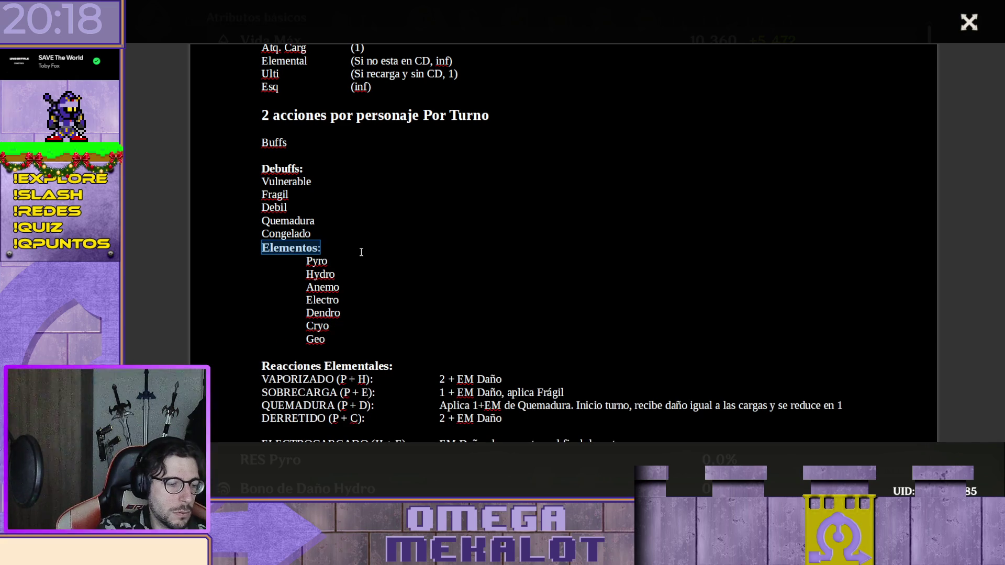
pyautogui.hotkey('ctrl', 'b')
pyautogui.press('Down')
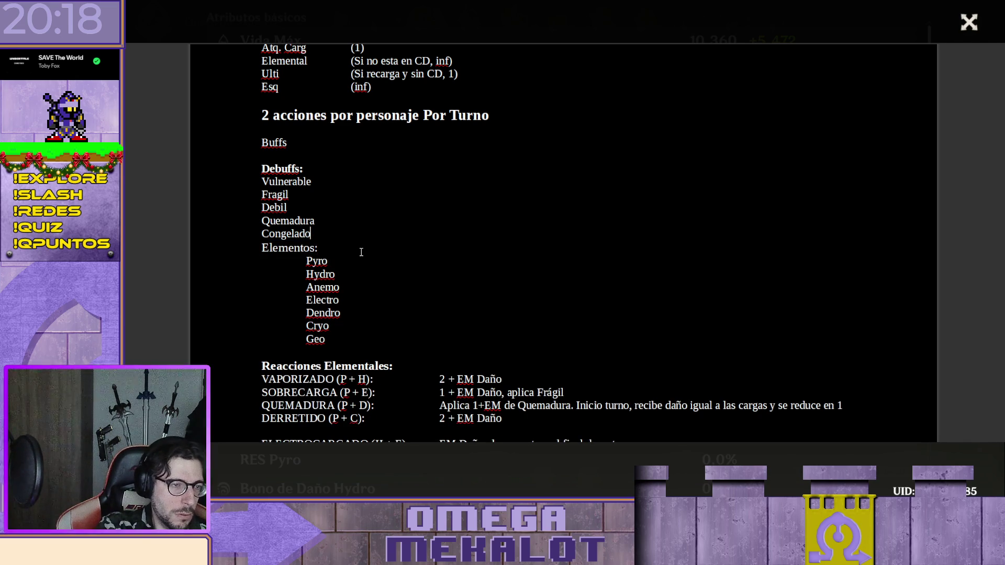
pyautogui.press('Up')
pyautogui.press('Up')
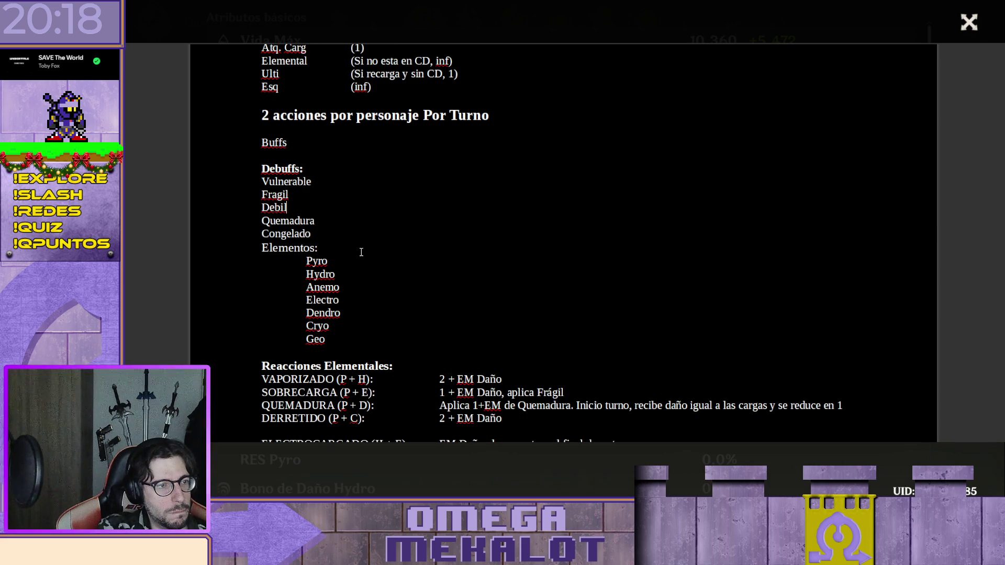
pyautogui.press('Return')
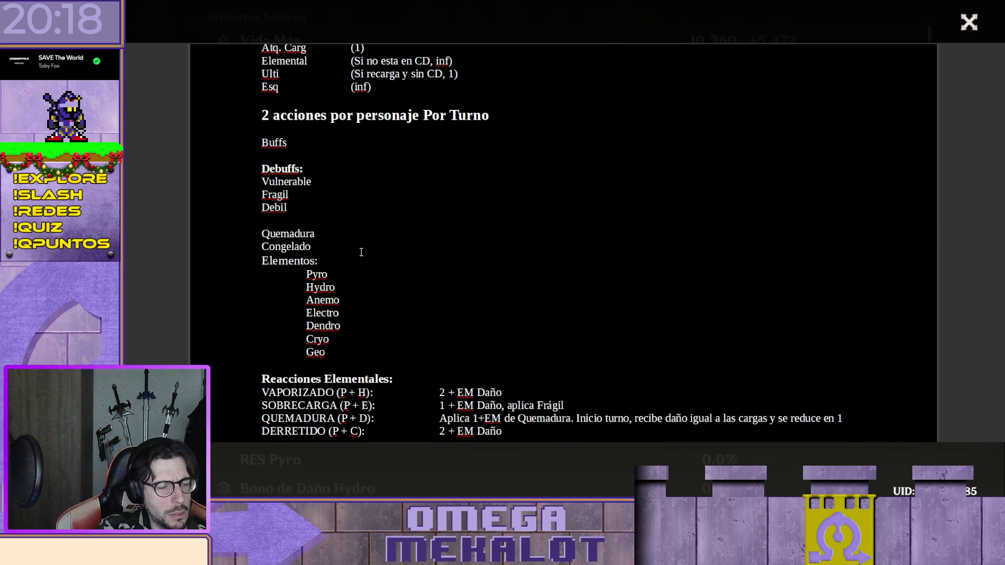